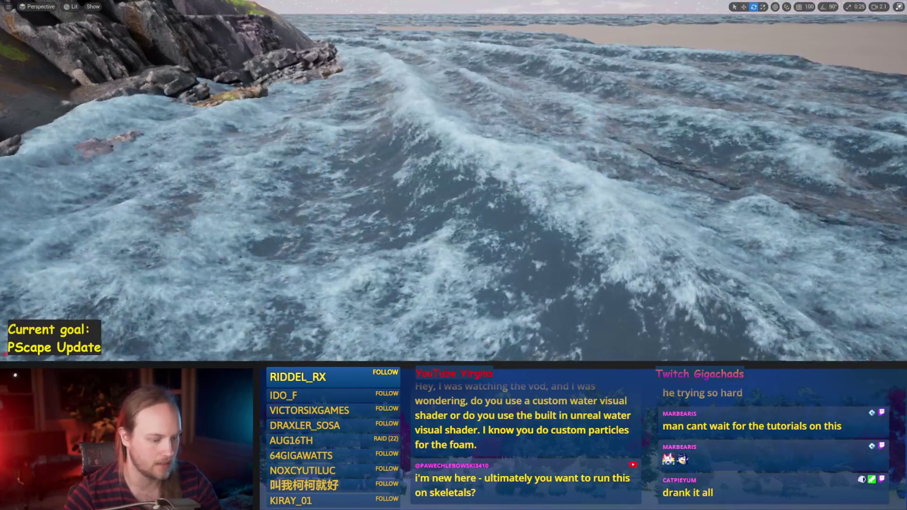
# Toggle F11 immersive mode on and off, ending in the normal editor layout with play running
pyautogui.press('F11')
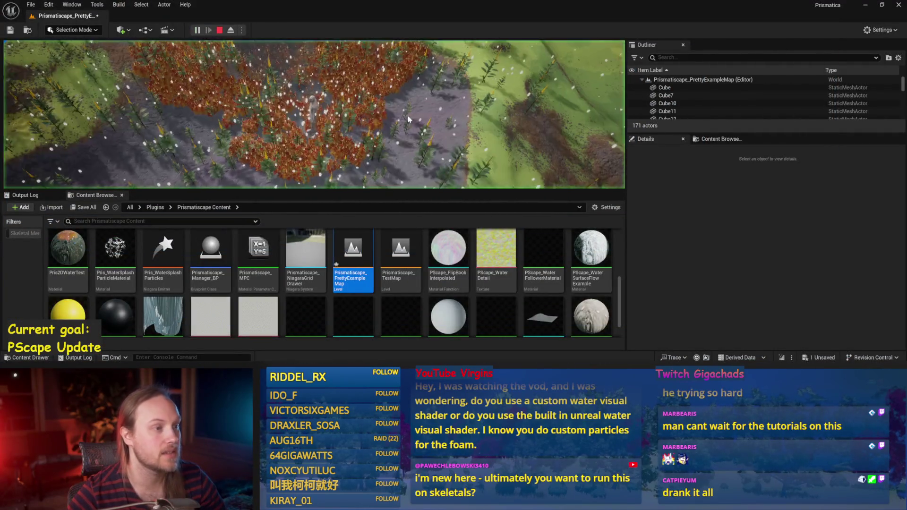
pyautogui.press('F11')
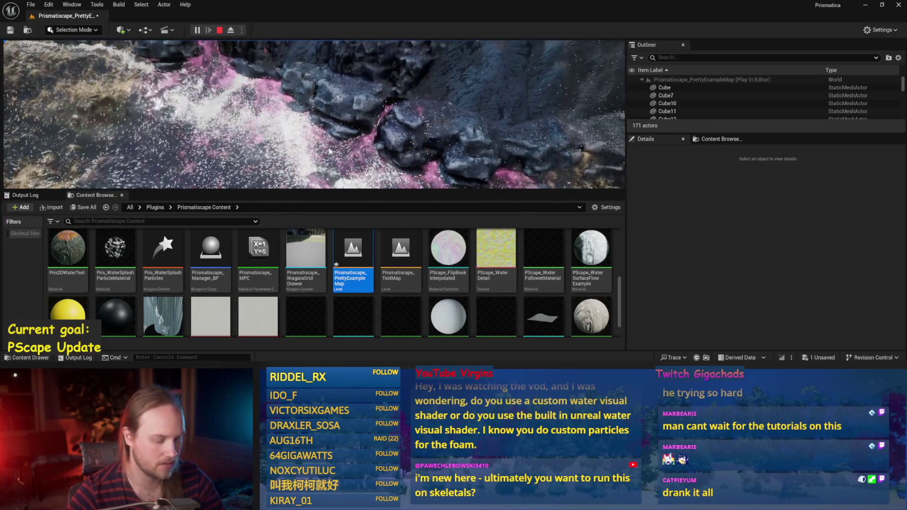
pyautogui.press('F11')
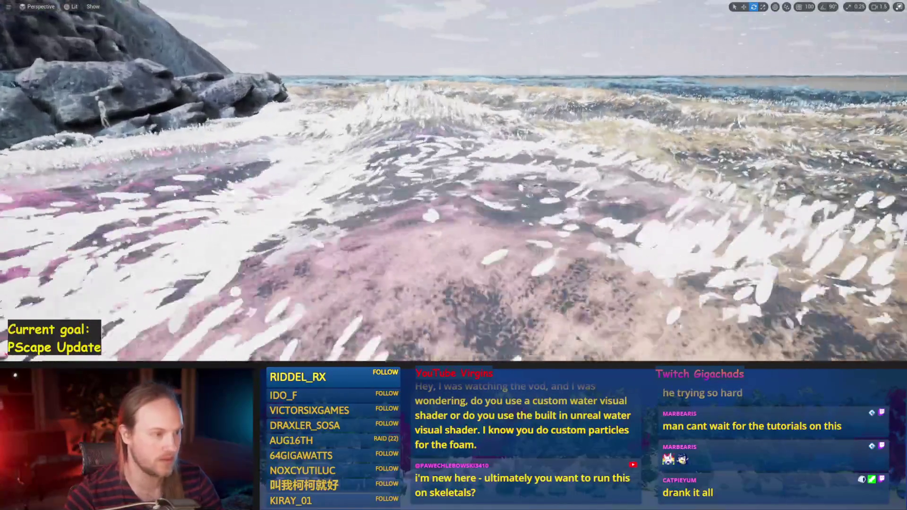
pyautogui.press('F11')
pyautogui.scroll(3, 314, 114)
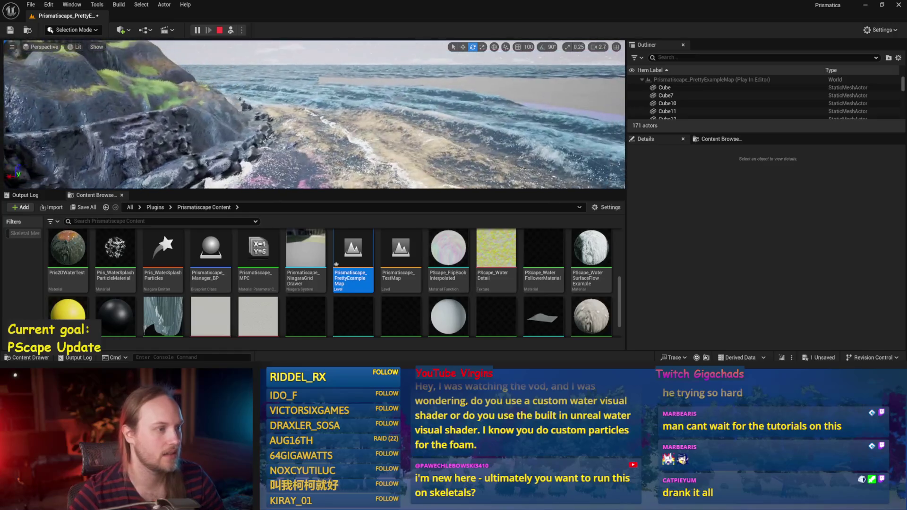
# Filter the Outliner by 'ocean' and select Prismatiscape_OceanWavesManager
pyautogui.click(666, 57)
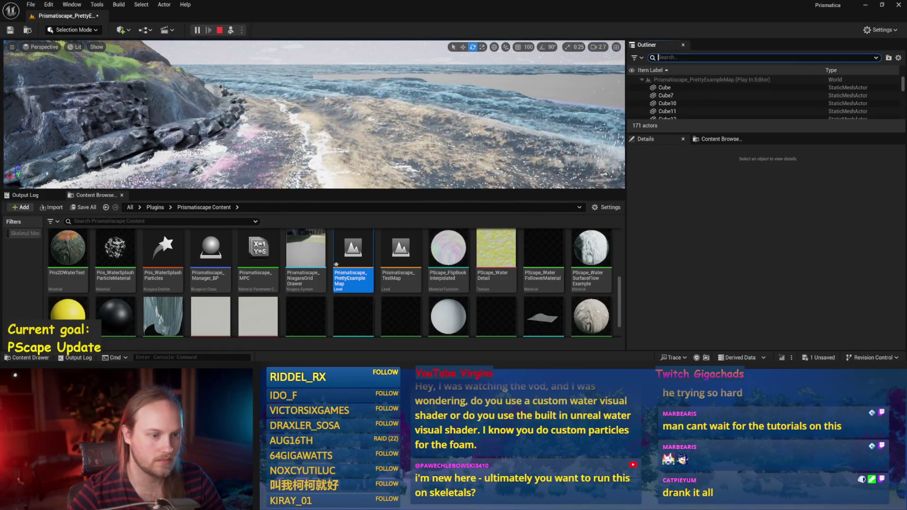
pyautogui.write('ocean')
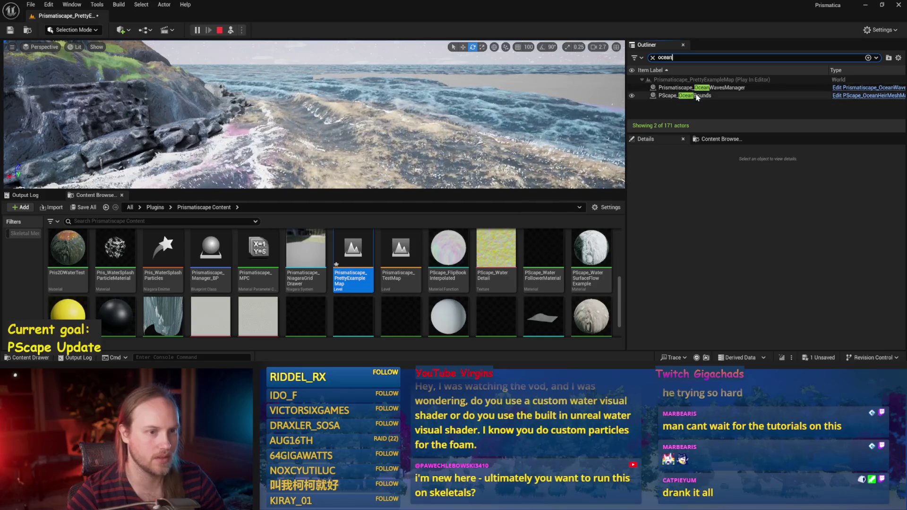
pyautogui.click(703, 87)
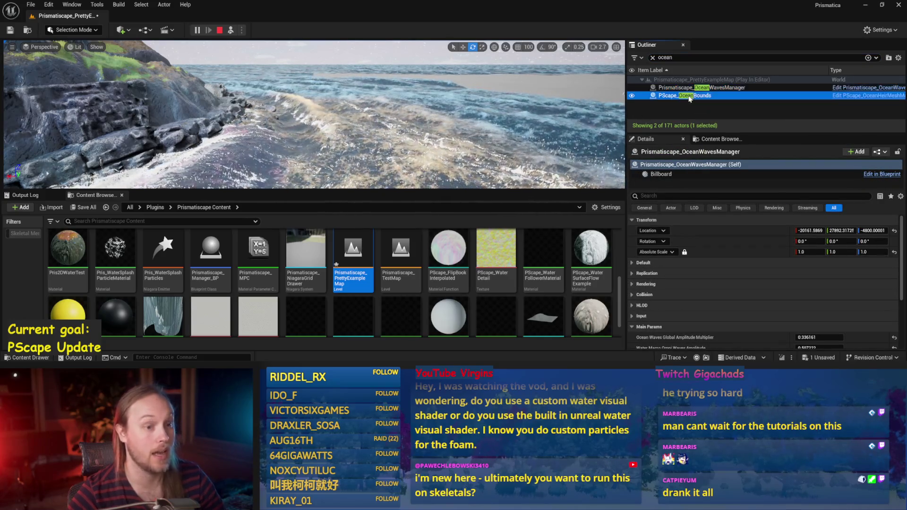
pyautogui.click(688, 96)
pyautogui.click(684, 87)
pyautogui.scroll(1, 314, 115)
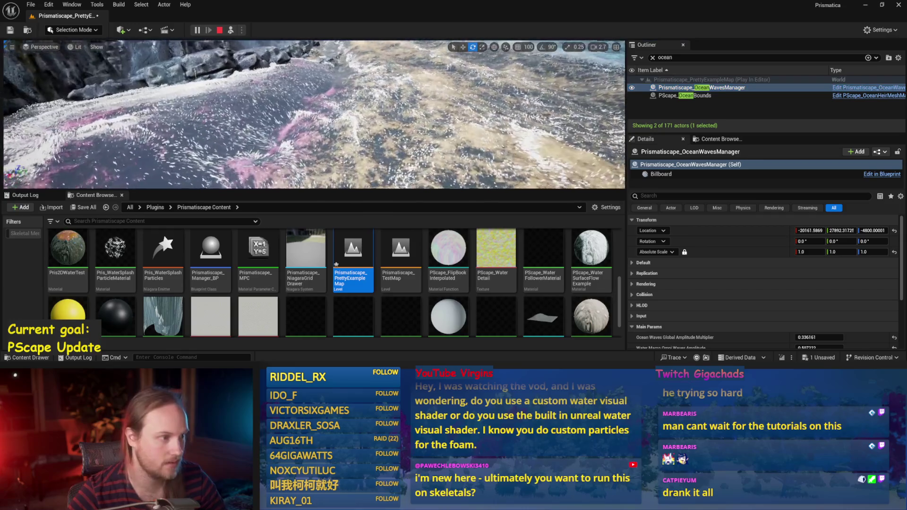
# Release to the editor with Shift+F1 and adjust the Ocean Waves Global Amplitude Multiplier to 0.372827
pyautogui.moveTo(279, 178); pyautogui.dragTo(279, 179)
pyautogui.click(278, 179)
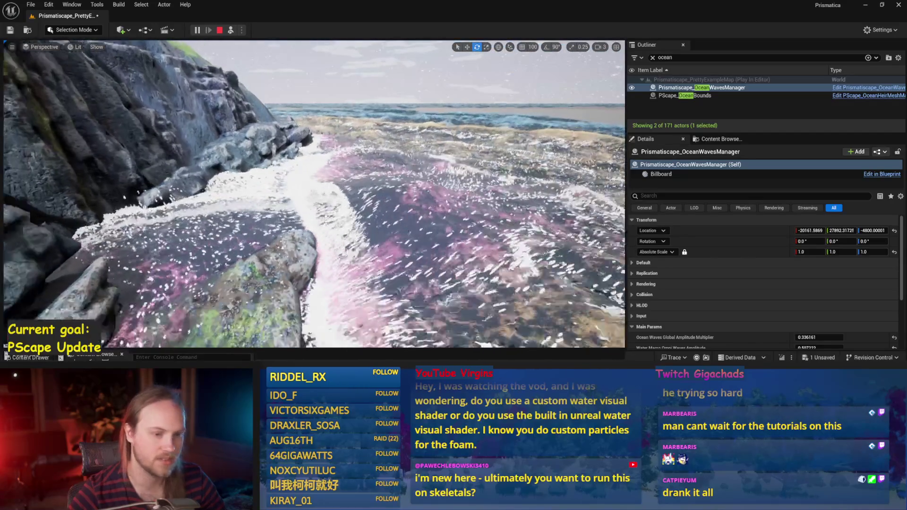
pyautogui.hotkey('shift', 'F1')
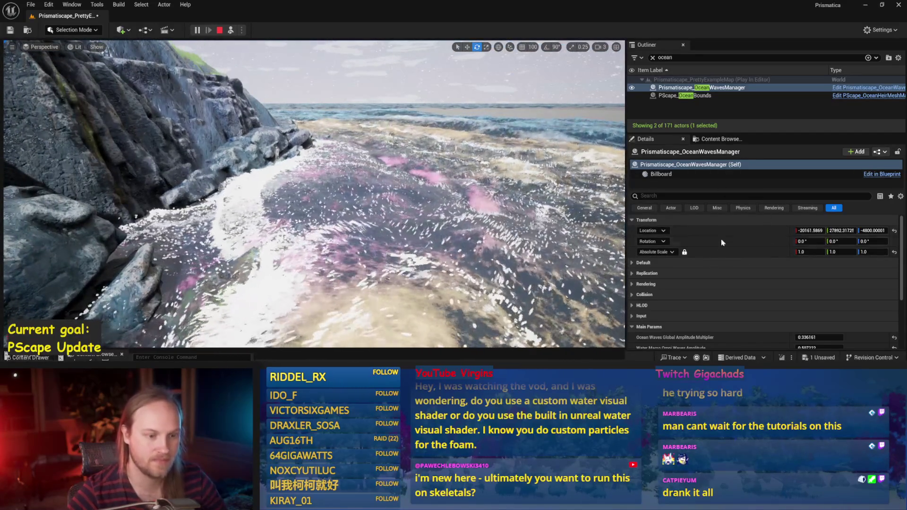
pyautogui.scroll(-3, 769, 233)
pyautogui.moveTo(808, 274); pyautogui.dragTo(838, 274)
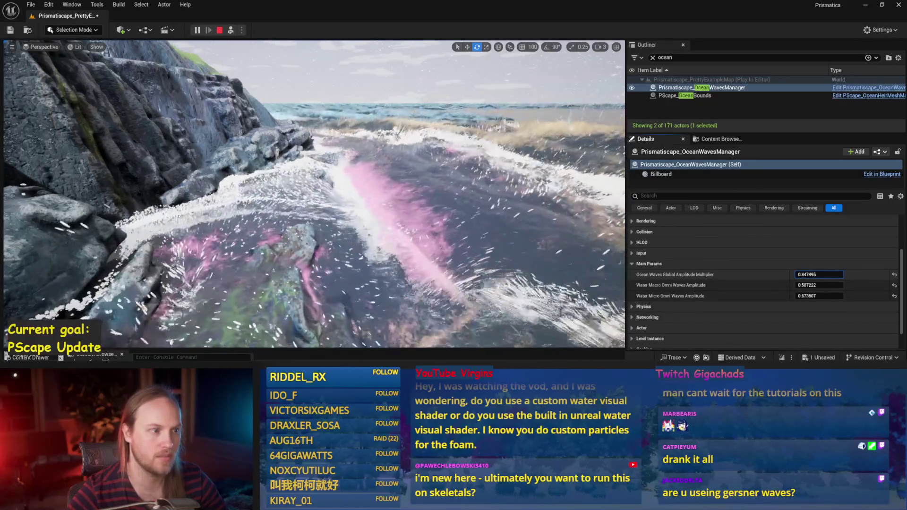
pyautogui.moveTo(819, 274)
pyautogui.mouseDown()
pyautogui.moveTo(822, 285)
pyautogui.moveTo(802, 285)
pyautogui.moveTo(805, 296)
pyautogui.moveTo(806, 275)
pyautogui.moveTo(817, 274)
pyautogui.mouseUp()
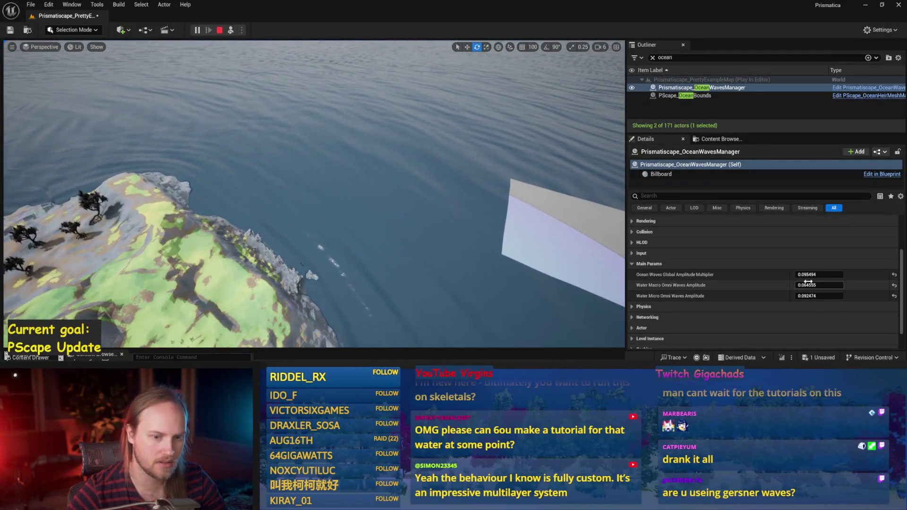
pyautogui.moveTo(817, 275)
pyautogui.mouseDown()
pyautogui.moveTo(836, 274)
pyautogui.moveTo(805, 274)
pyautogui.moveTo(827, 274)
pyautogui.mouseUp()
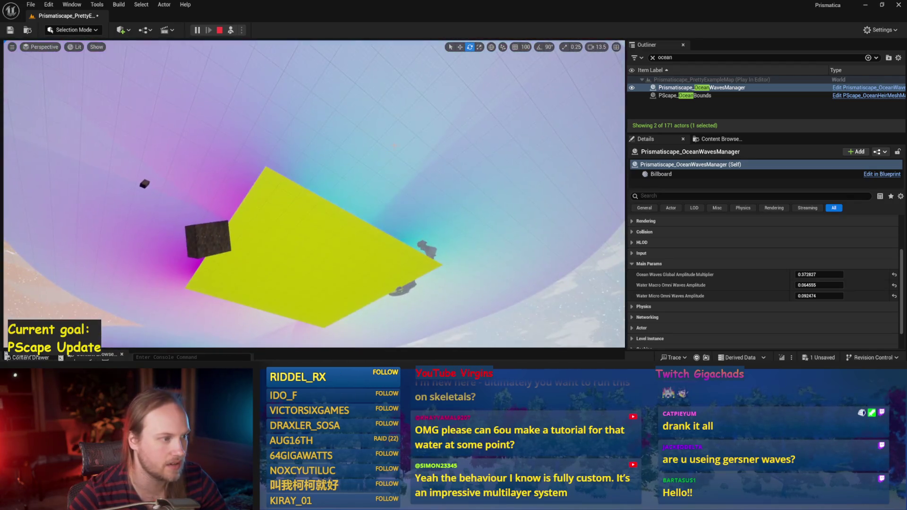
pyautogui.click(331, 227)
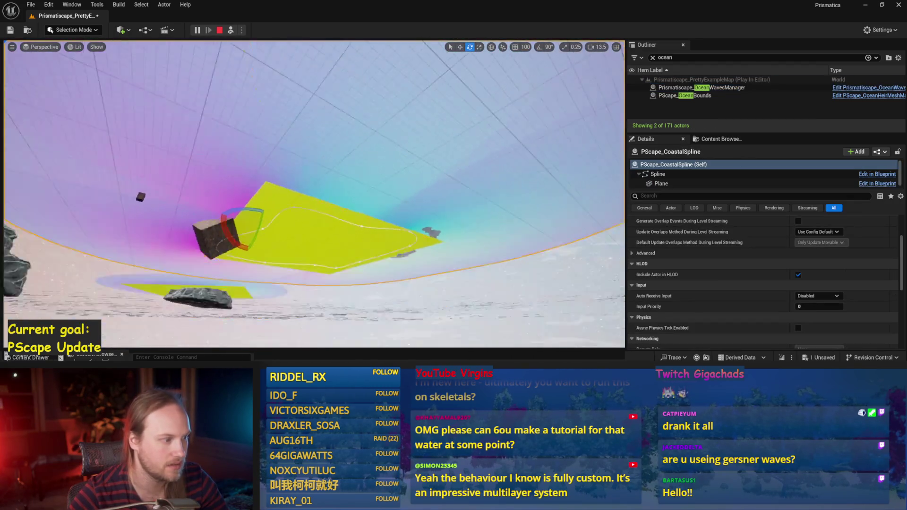
# Focus PScape_CoastalSpline and rotate it about its pivot, then frame the island from above
pyautogui.press('w')
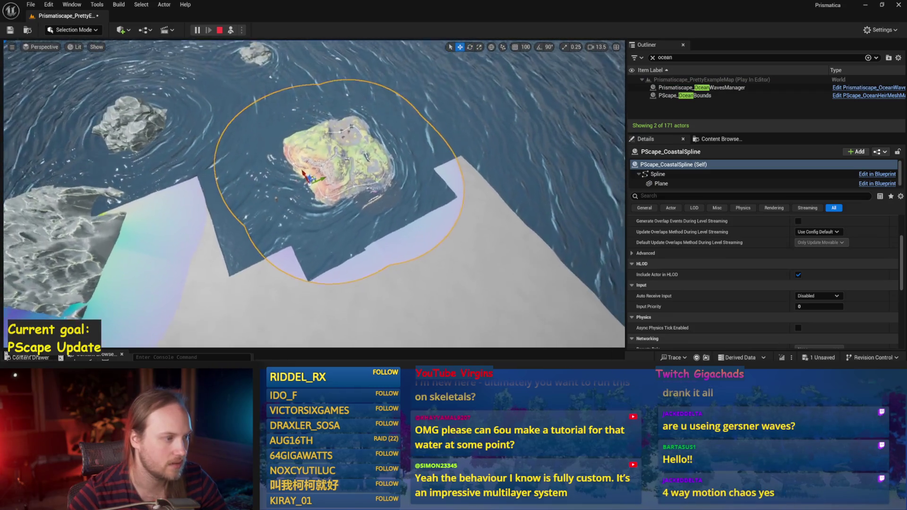
pyautogui.scroll(2, 316, 184)
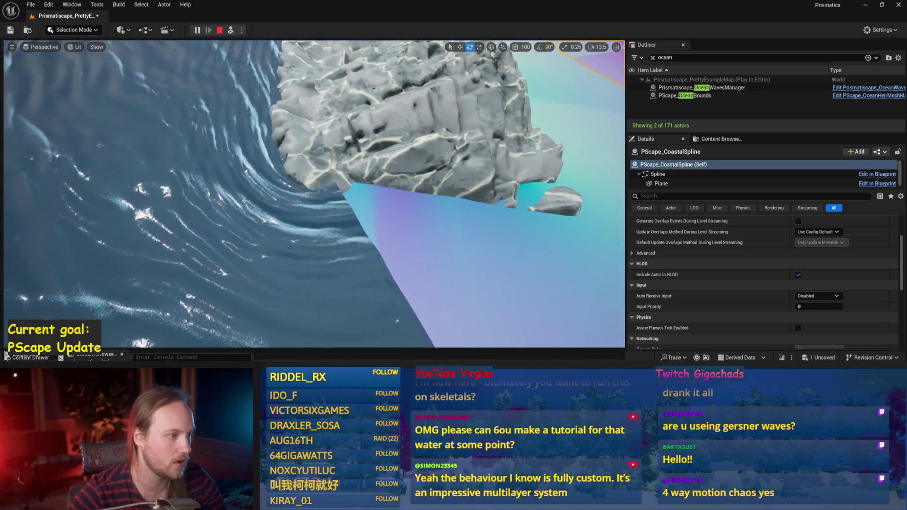
pyautogui.press('f')
pyautogui.moveTo(382, 190); pyautogui.dragTo(378, 180)
pyautogui.press('w')
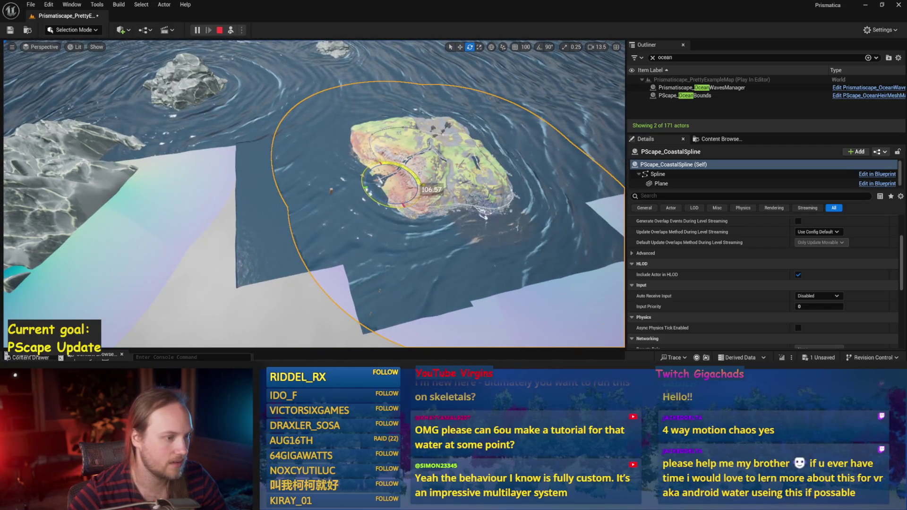
pyautogui.press('f')
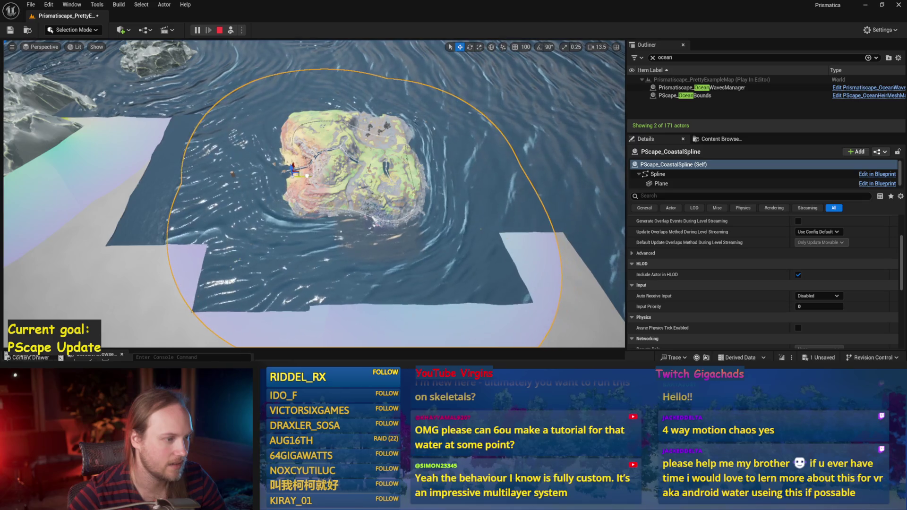
pyautogui.moveTo(312, 175)
pyautogui.mouseDown()
pyautogui.moveTo(293, 189)
pyautogui.moveTo(368, 206)
pyautogui.mouseUp()
pyautogui.moveTo(425, 211); pyautogui.dragTo(438, 178)
pyautogui.scroll(-5, 761, 267)
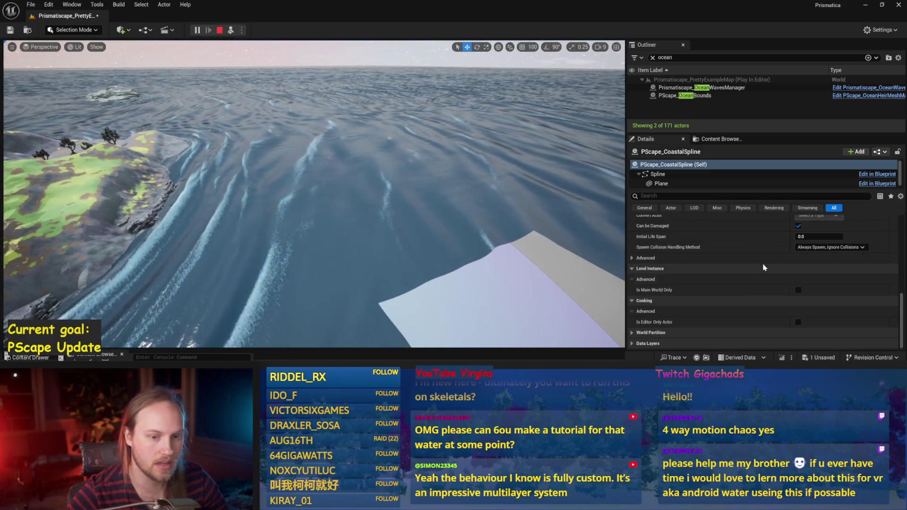
# Select OceanWavesManager, set Water Macro Omni Waves Amplitude to 0.085888 and lower the global amplitude
pyautogui.click(690, 88)
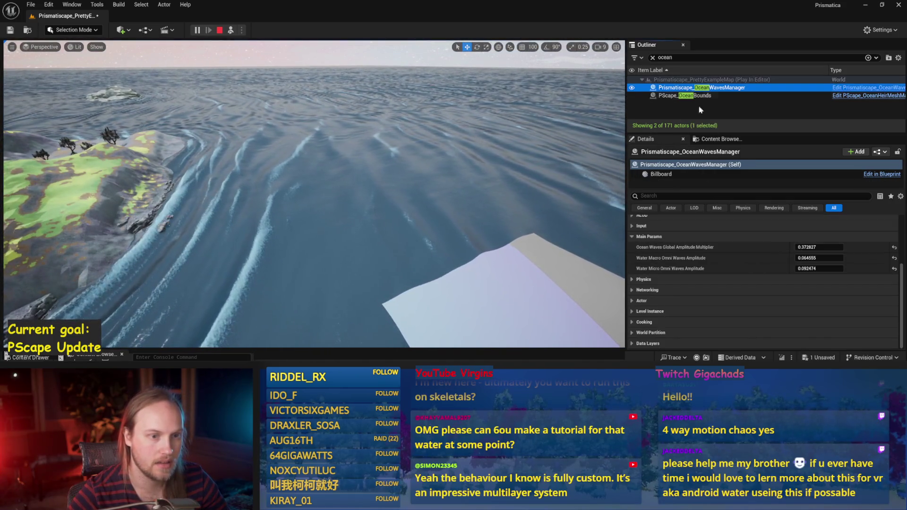
pyautogui.click(819, 258)
pyautogui.write('0.085888')
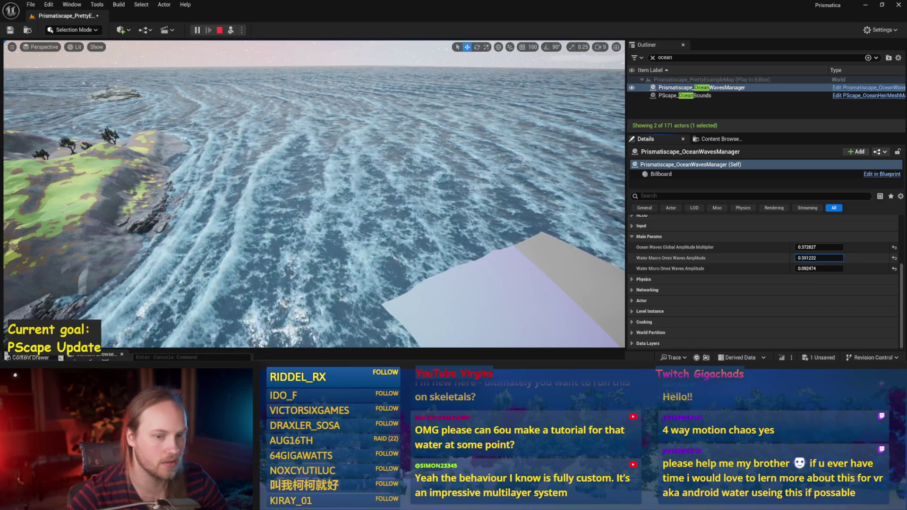
pyautogui.press('Return')
pyautogui.moveTo(840, 247)
pyautogui.mouseDown()
pyautogui.moveTo(822, 247)
pyautogui.moveTo(820, 268)
pyautogui.moveTo(803, 258)
pyautogui.moveTo(820, 258)
pyautogui.mouseUp()
# Raise the macro wave amplitude to 0.533888, then nudge it down slightly
pyautogui.click(818, 258)
pyautogui.write('0.533888')
pyautogui.press('Return')
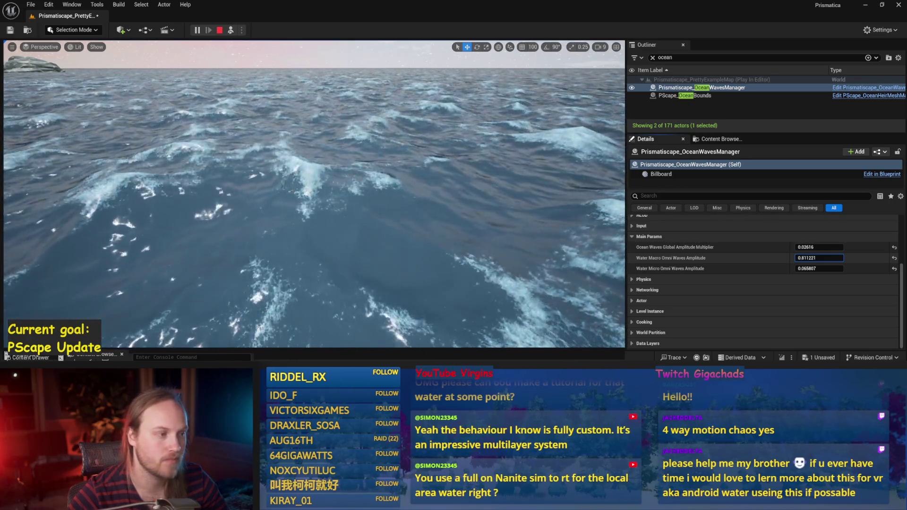
pyautogui.moveTo(819, 258); pyautogui.dragTo(817, 258)
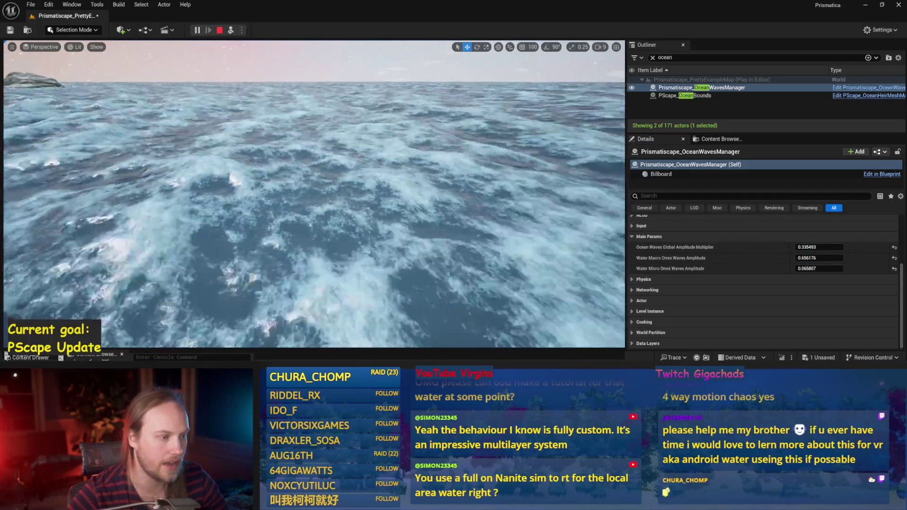
pyautogui.scroll(3, 314, 194)
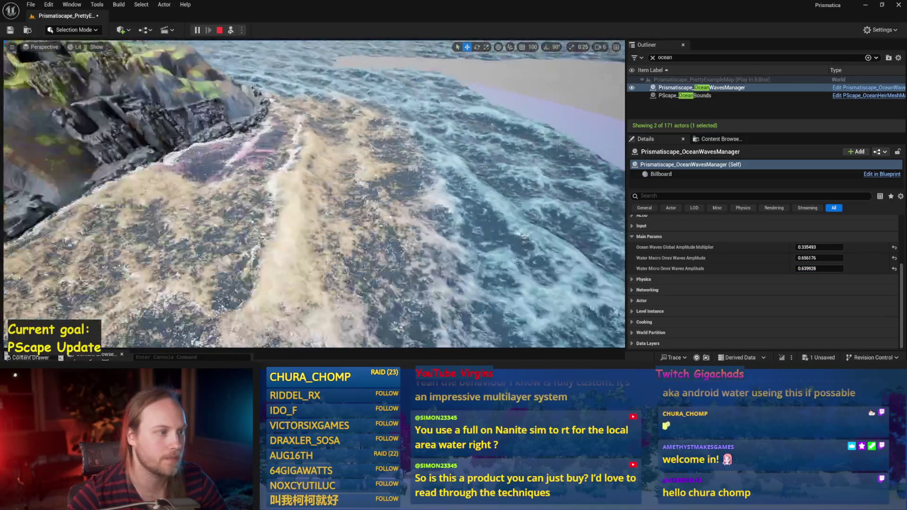
# Eject from the character with F8, fly the camera around, then possess it again
pyautogui.press('s')
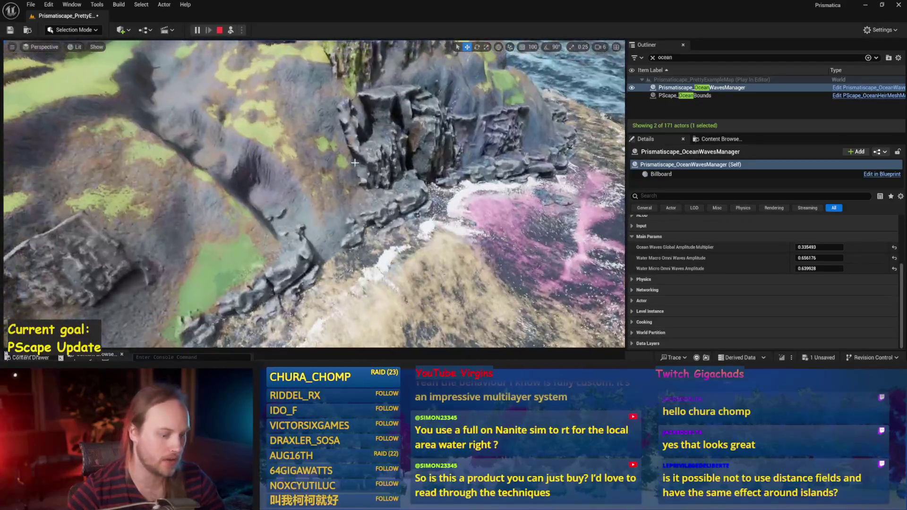
pyautogui.press('F8')
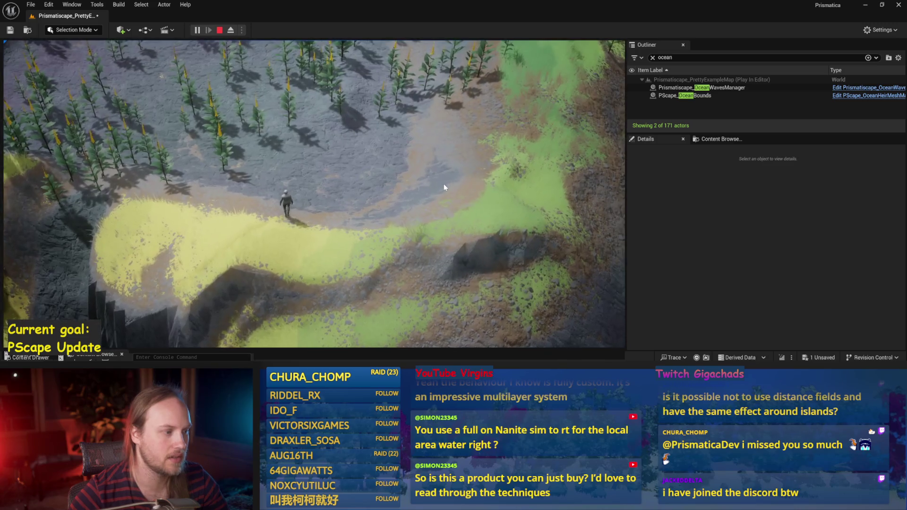
pyautogui.press('F8')
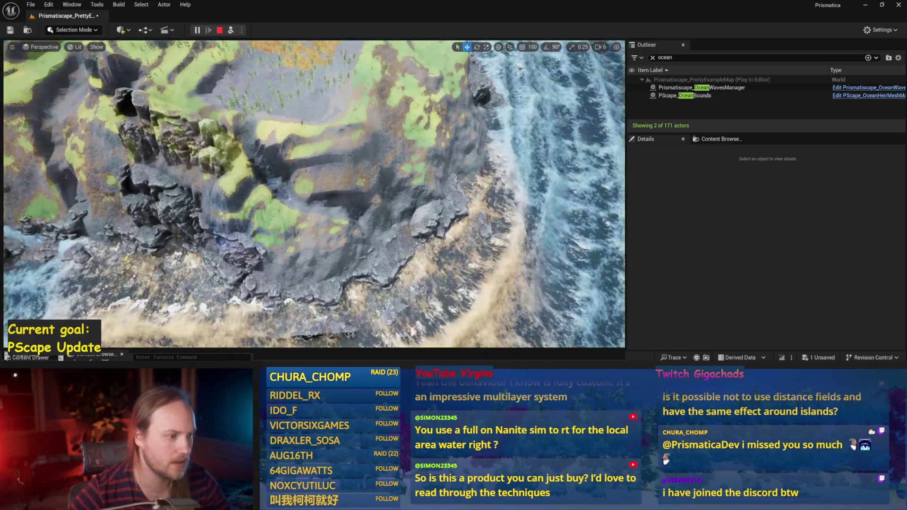
pyautogui.scroll(-2, 314, 193)
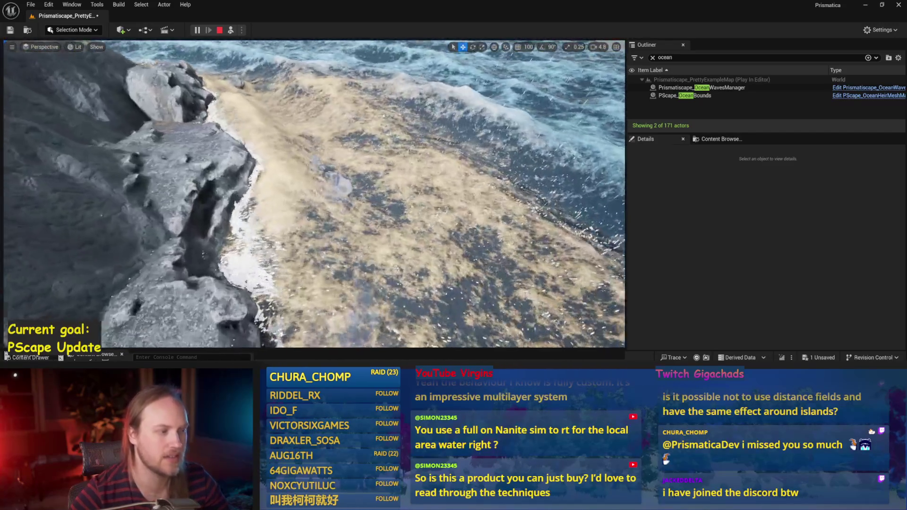
pyautogui.scroll(-5, 313, 193)
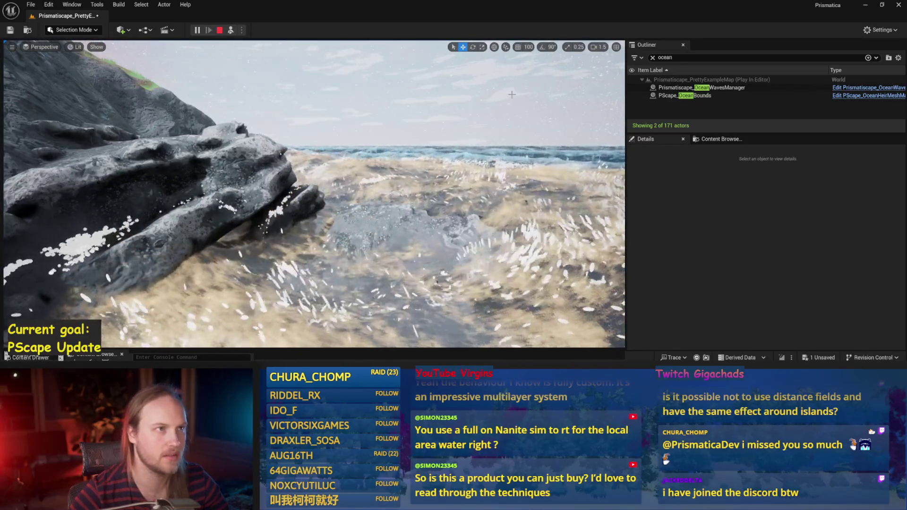
pyautogui.scroll(5, 314, 194)
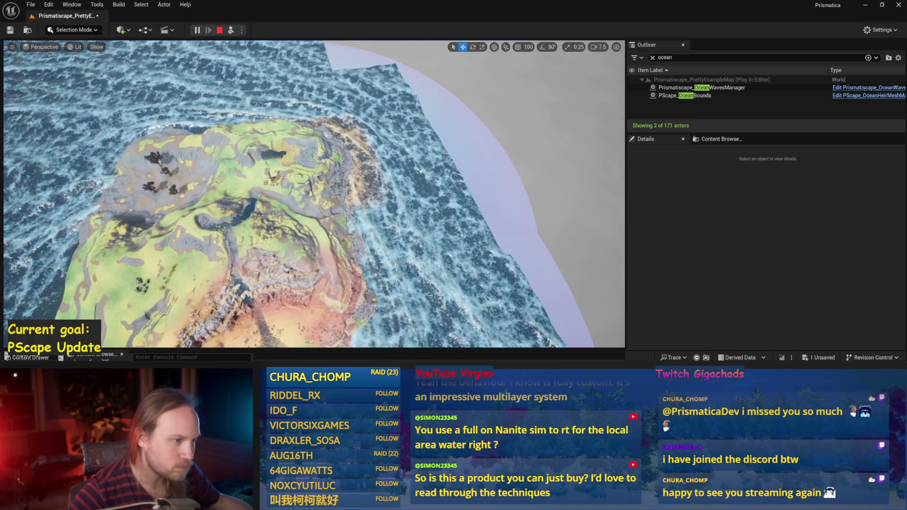
pyautogui.press('F8')
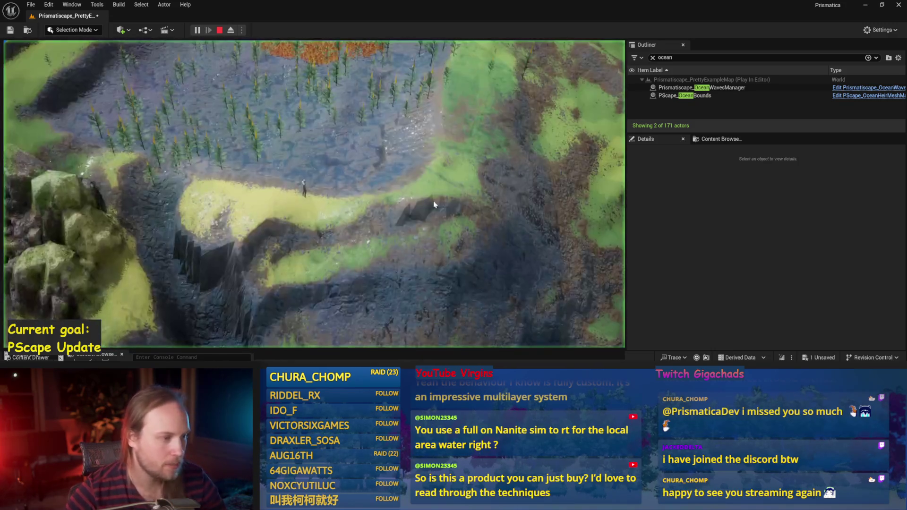
pyautogui.scroll(5, 390, 177)
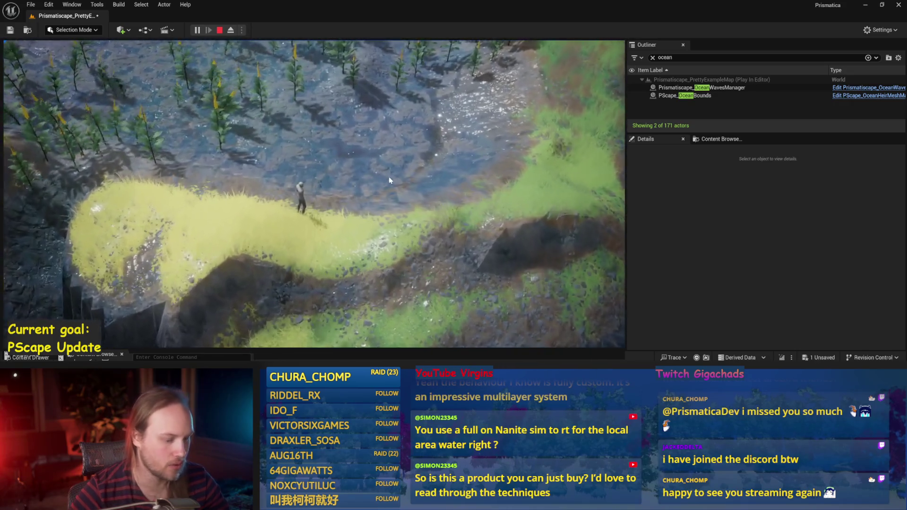
# Go fullscreen and walk the character along the shoreline and up through the grassy bank
pyautogui.press('F11')
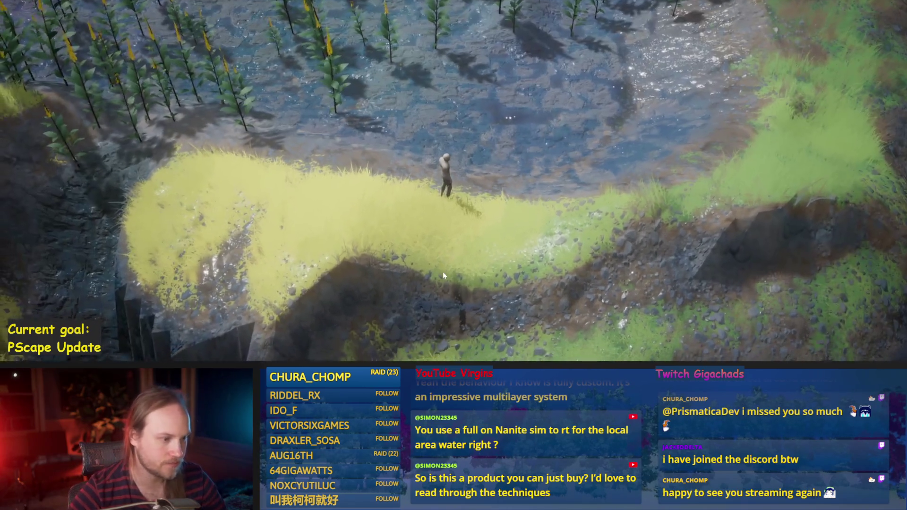
pyautogui.scroll(5, 486, 228)
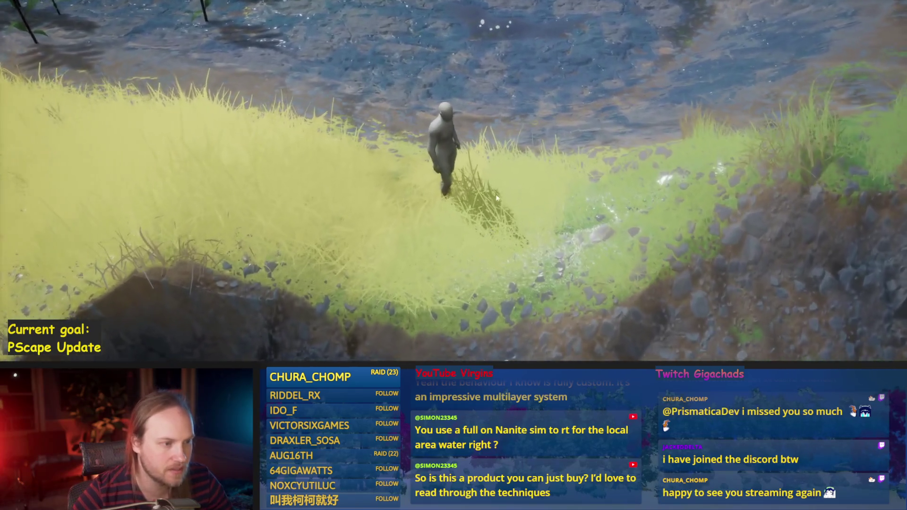
pyautogui.scroll(3, 520, 209)
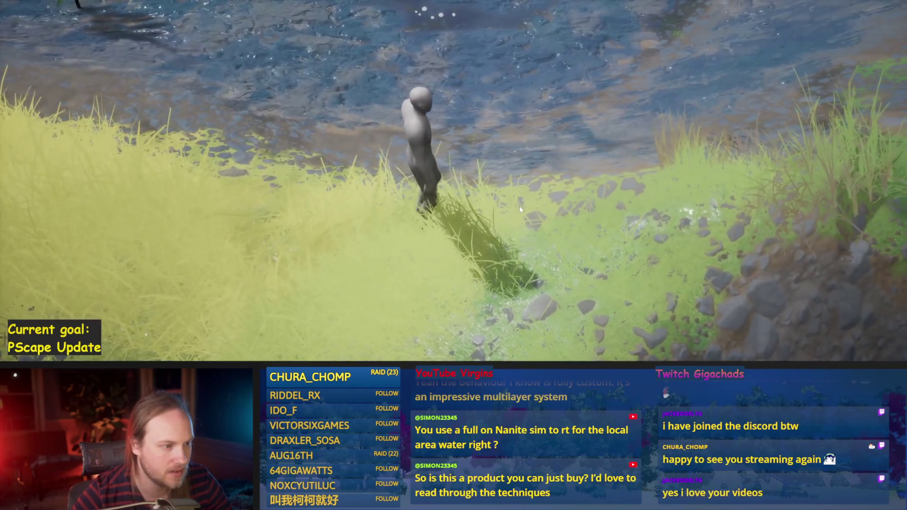
pyautogui.press('w')
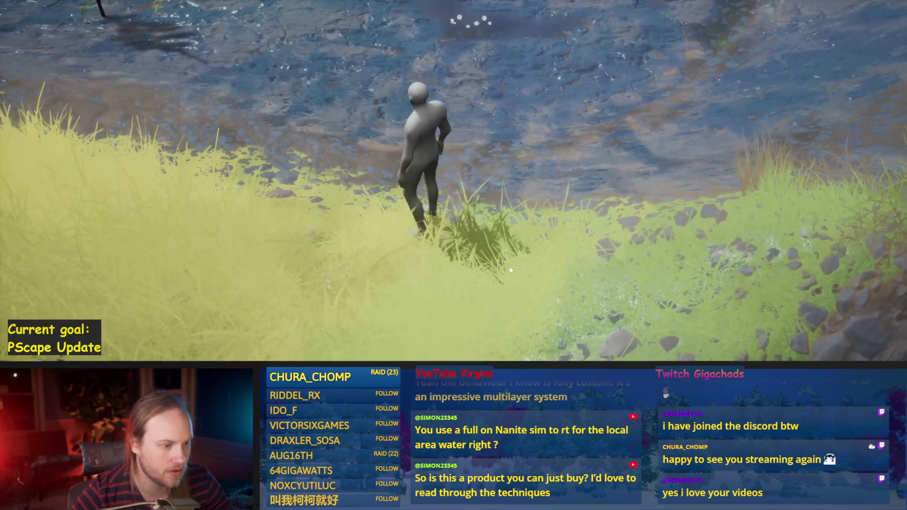
pyautogui.press('w')
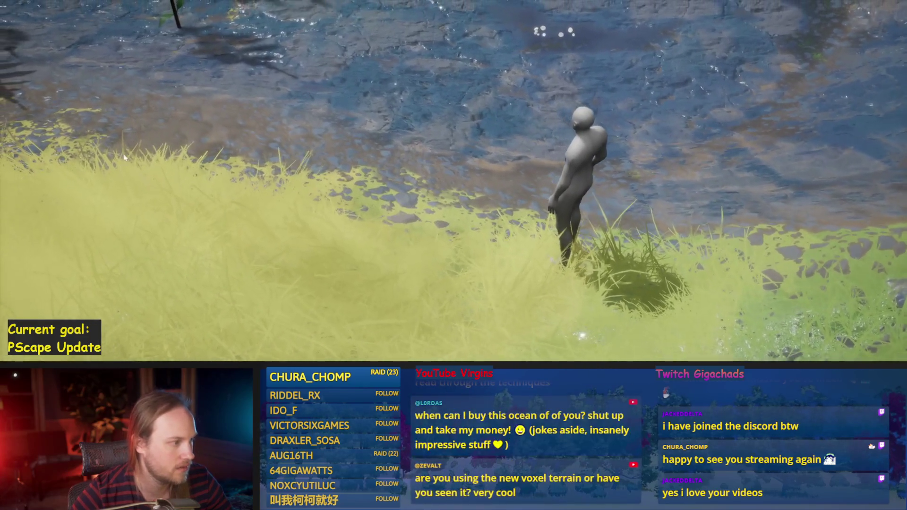
pyautogui.press('w')
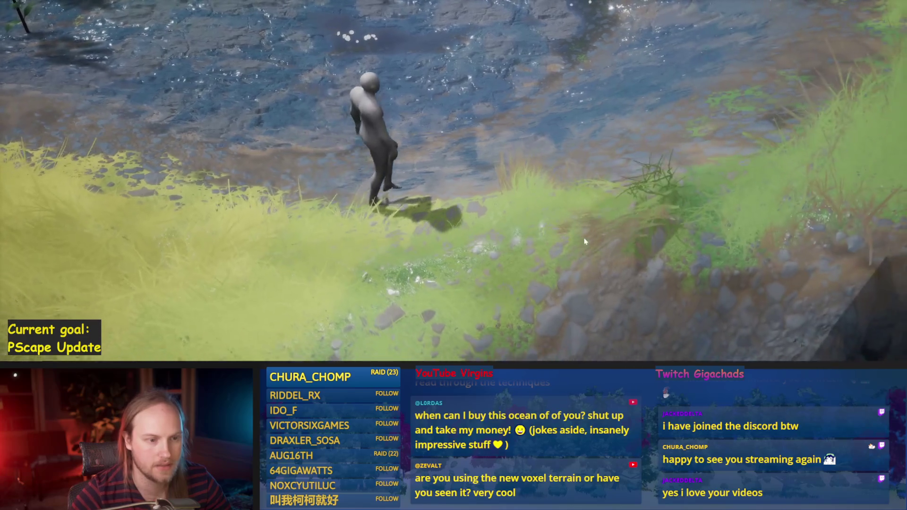
pyautogui.press('w')
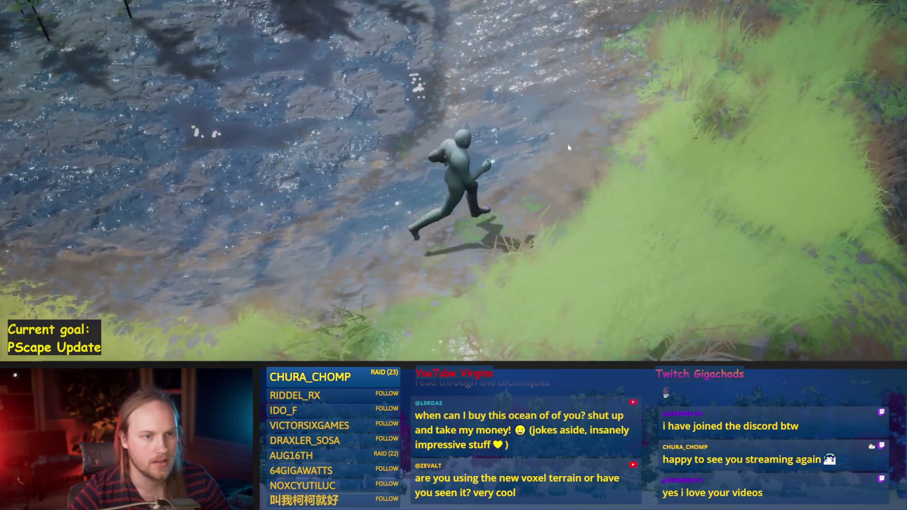
pyautogui.press('w')
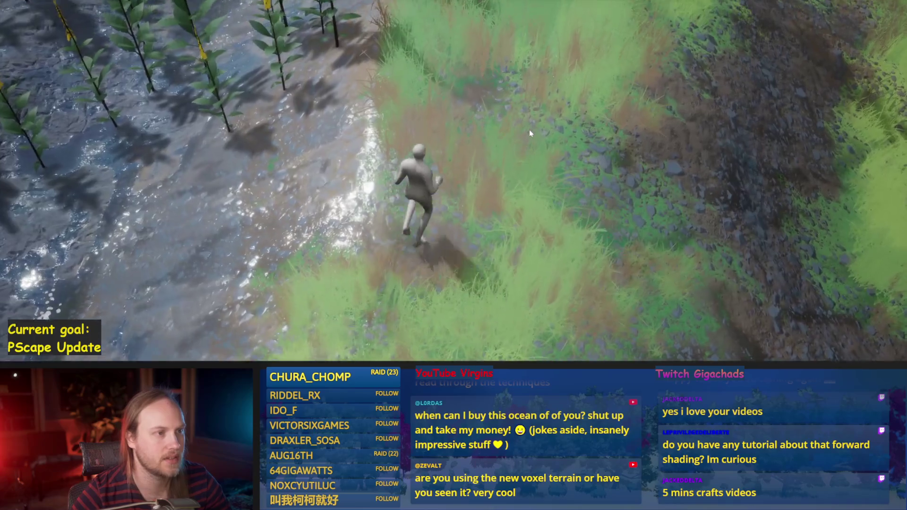
pyautogui.press('w')
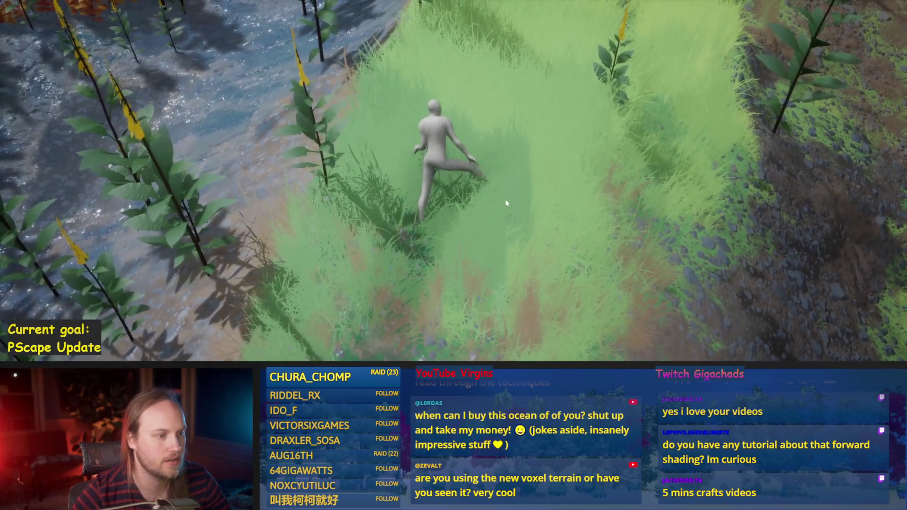
pyautogui.press('w')
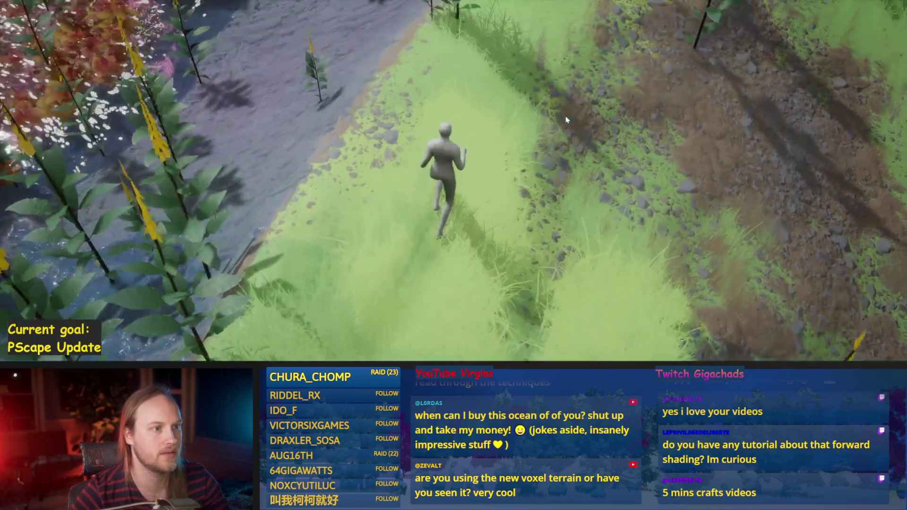
pyautogui.press('w')
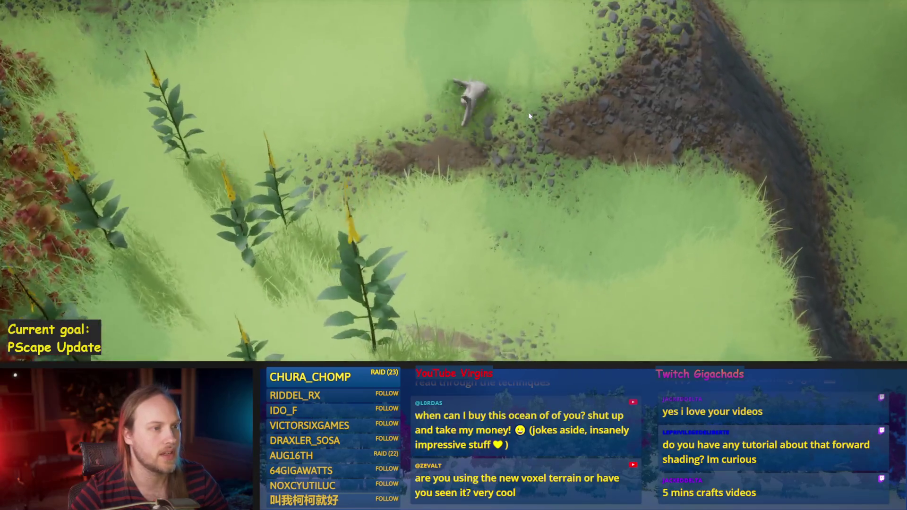
pyautogui.press('w')
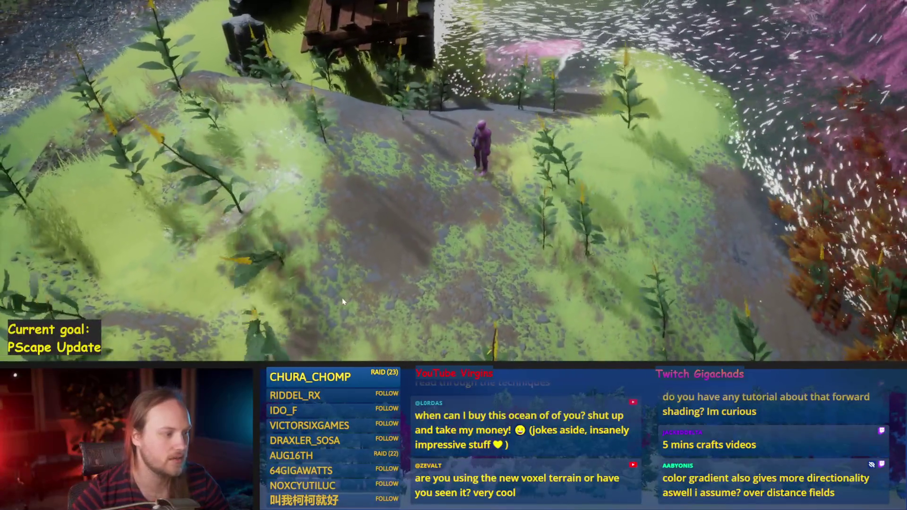
# Send the character across the terrain from the grassy path down into the rocky ravine
pyautogui.click(381, 241)
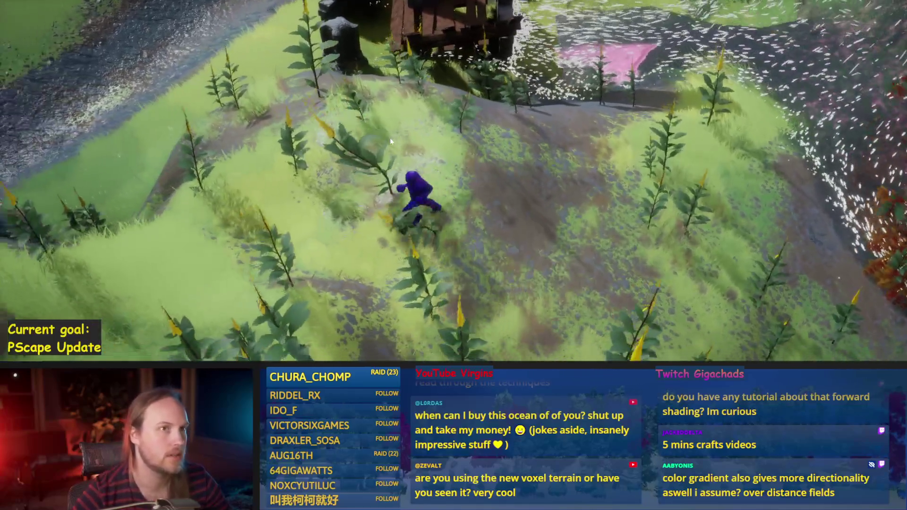
pyautogui.click(389, 138)
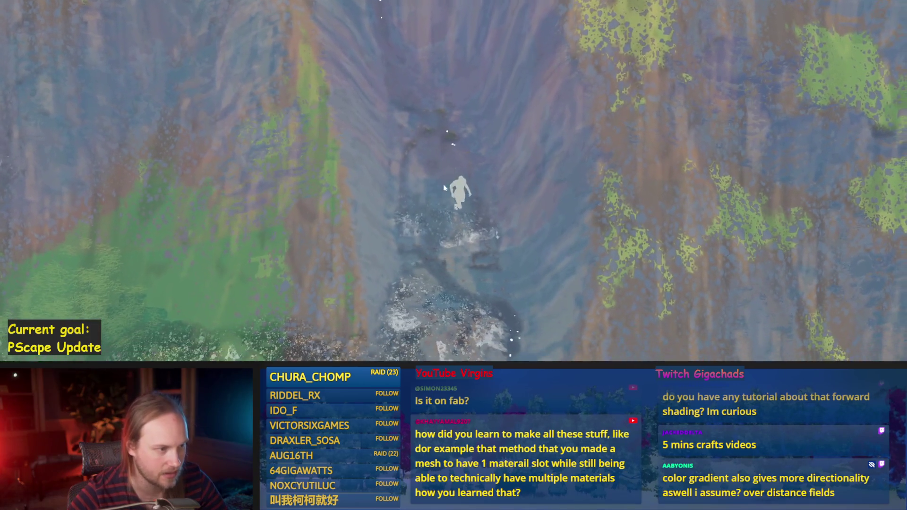
# Cycle the view modes through wireframe, lit and unlit, ending in wireframe
pyautogui.press('F1')
pyautogui.press('F3')
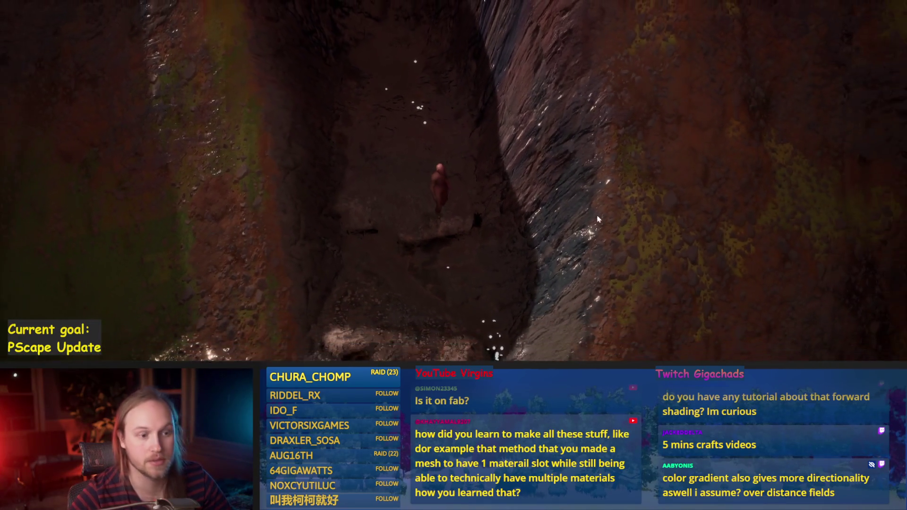
pyautogui.press('F2')
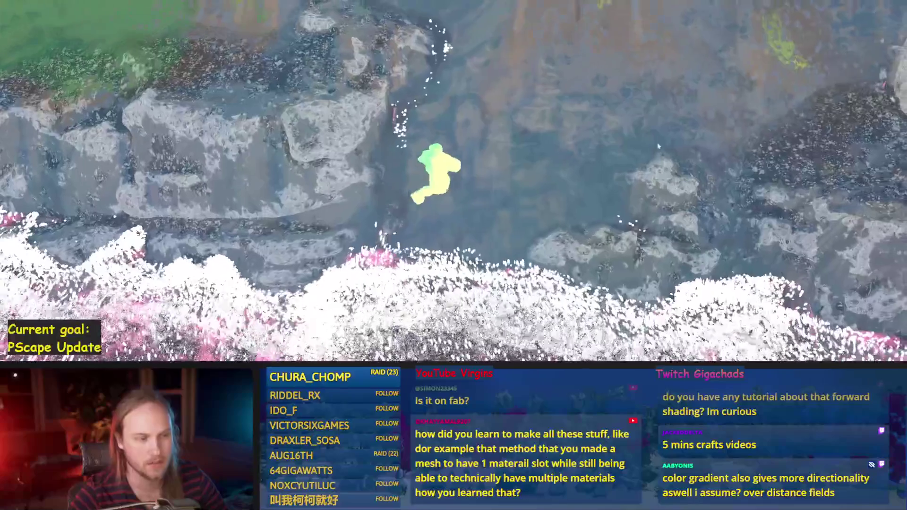
pyautogui.press('F1')
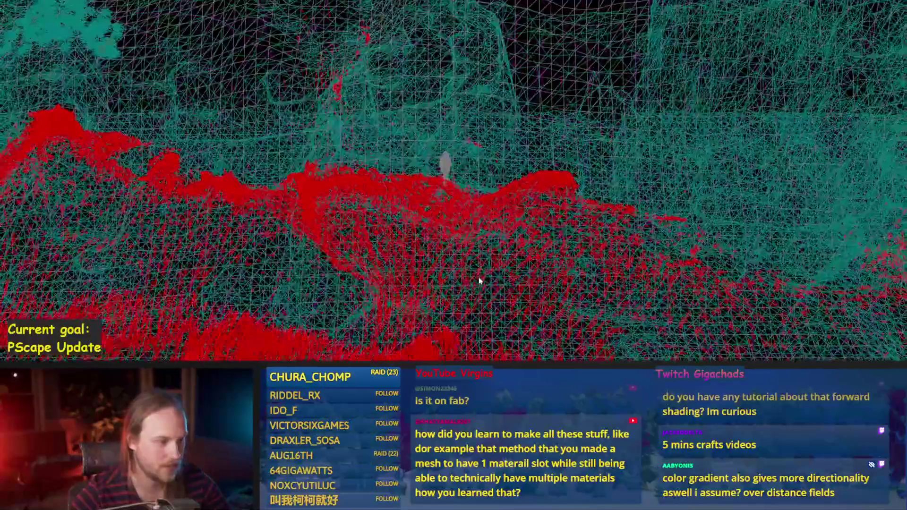
# Switch the game view back to the fully lit render mode
pyautogui.press('F3')
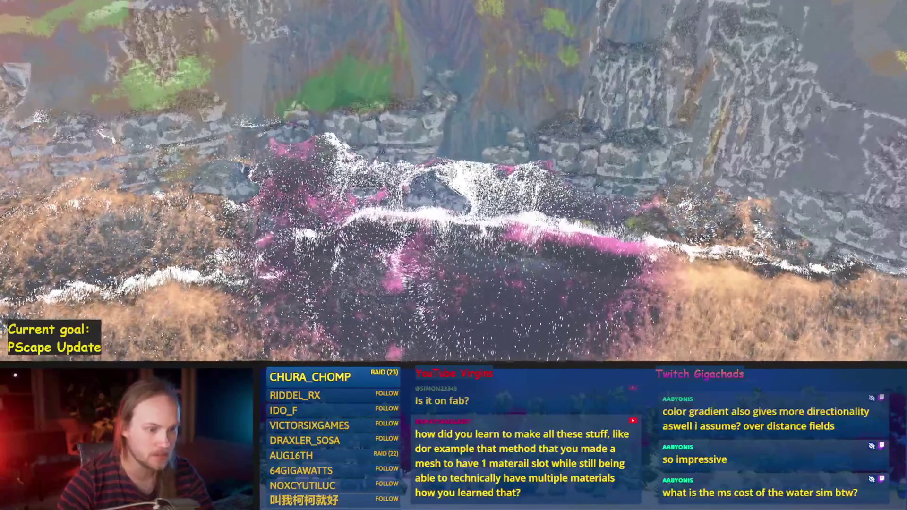
# Exit fullscreen so the Outliner and Details panels show around the running game
pyautogui.press('F11')
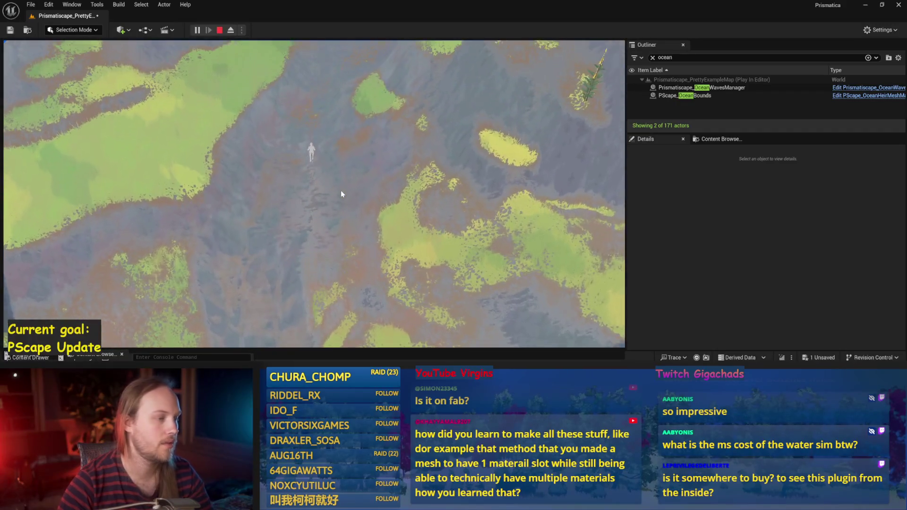
# Restart the play session, stop it, and save the level with Ctrl+S
pyautogui.press('Escape')
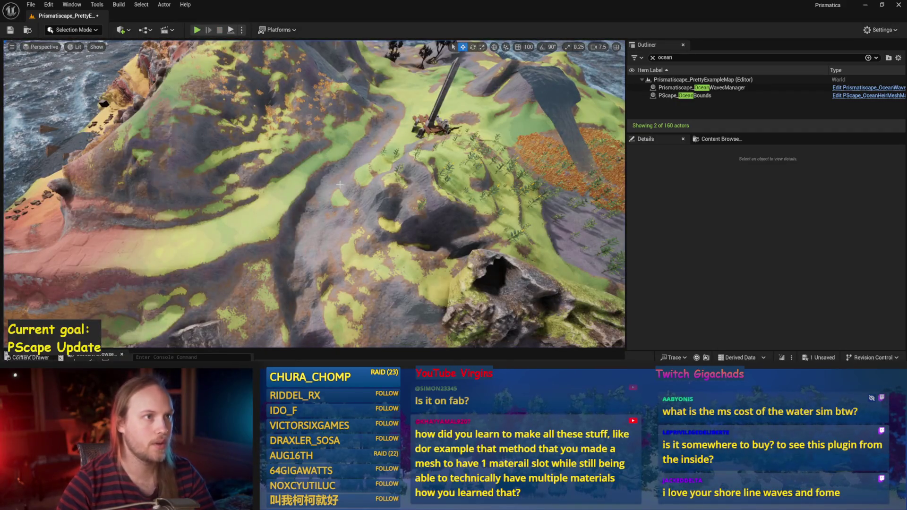
pyautogui.hotkey('alt', 'p')
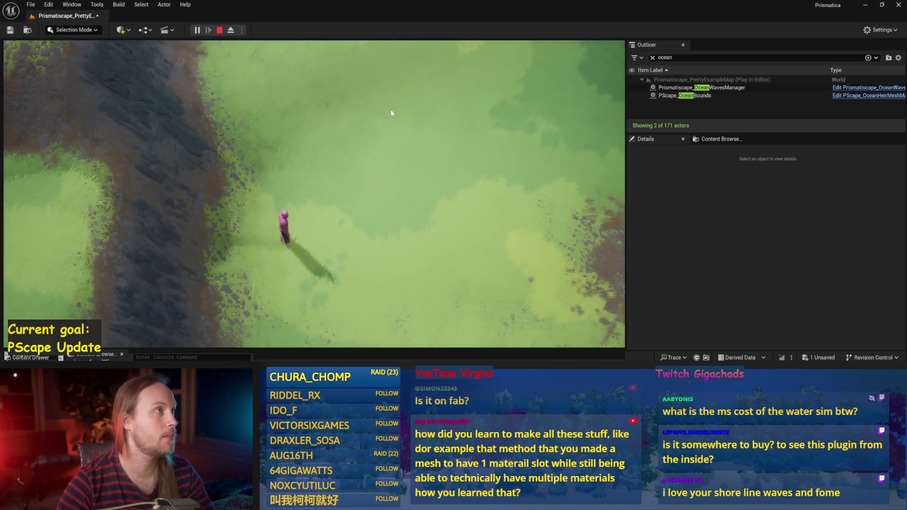
pyautogui.press('Escape')
pyautogui.hotkey('ctrl', 's')
# Play-test the map once more, then fly the editor camera down to the rocky flowered gully
pyautogui.moveTo(379, 184); pyautogui.dragTo(364, 178)
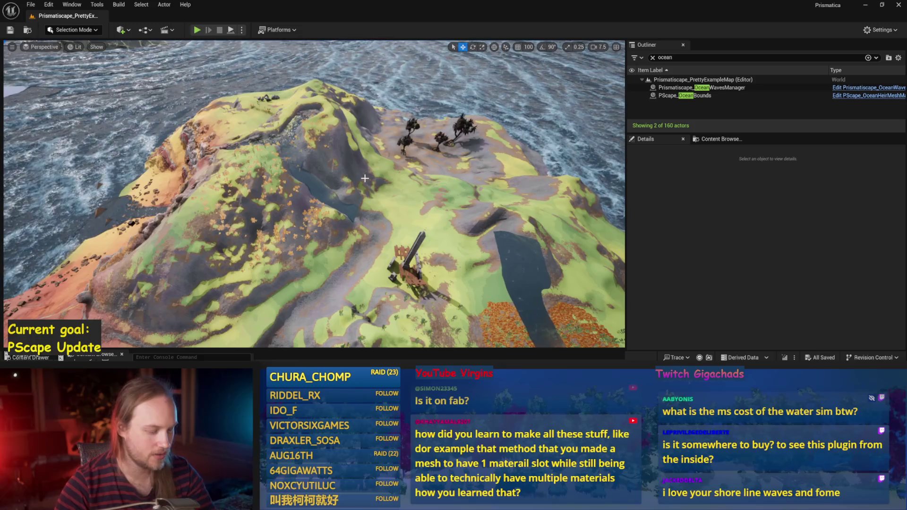
pyautogui.hotkey('alt', 'p')
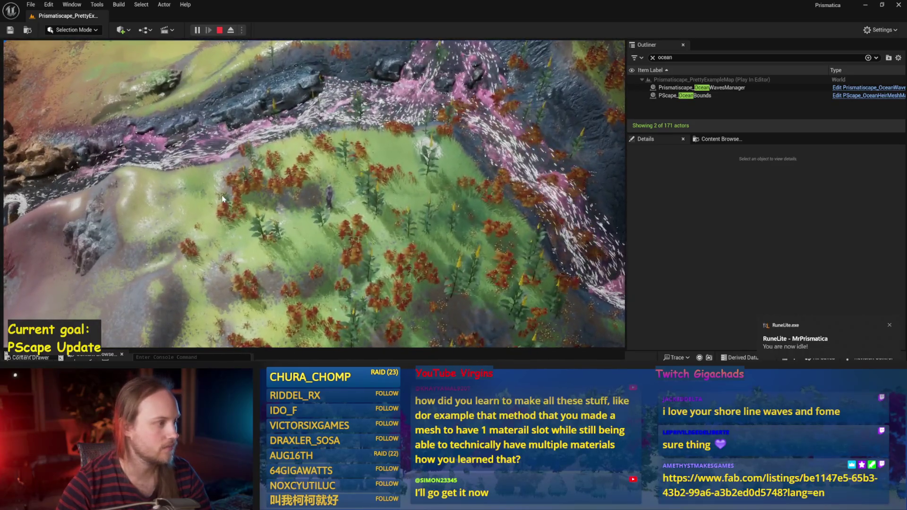
pyautogui.press('Escape')
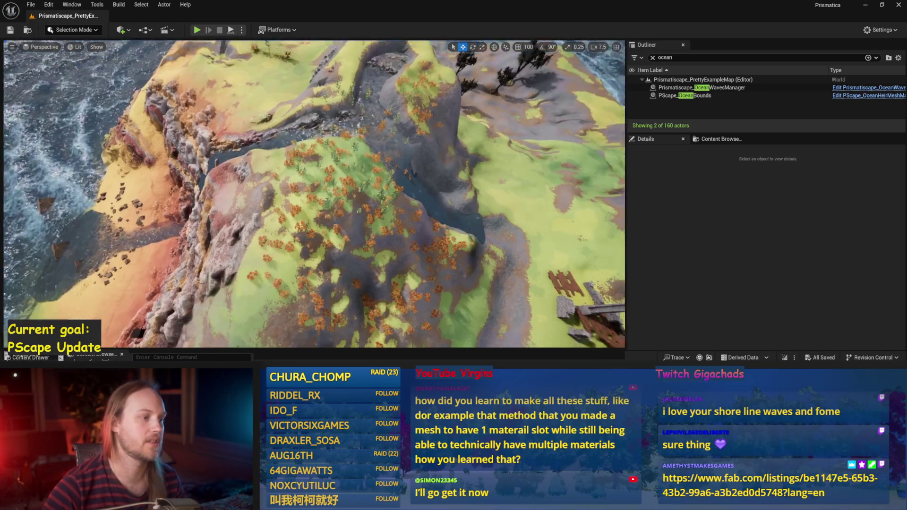
pyautogui.moveTo(312, 212); pyautogui.dragTo(312, 212)
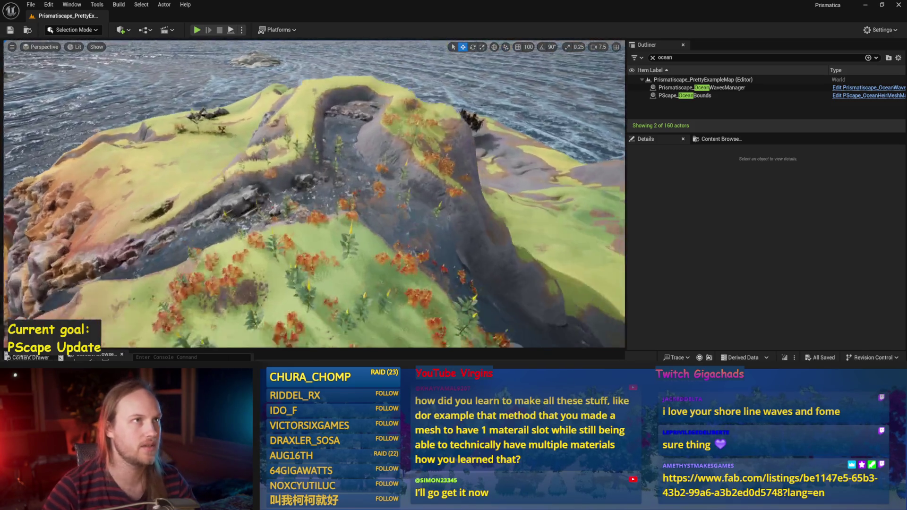
pyautogui.moveTo(452, 154); pyautogui.dragTo(421, 244)
pyautogui.press('F11')
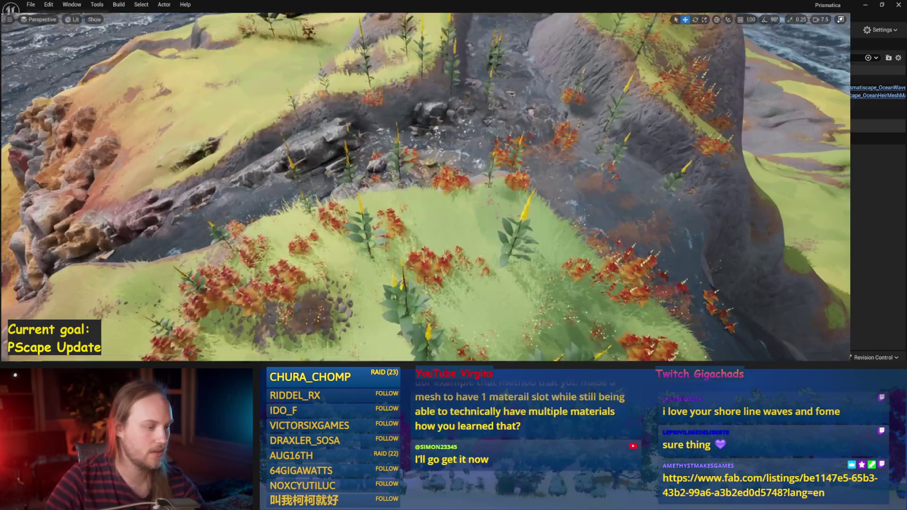
pyautogui.press('F11')
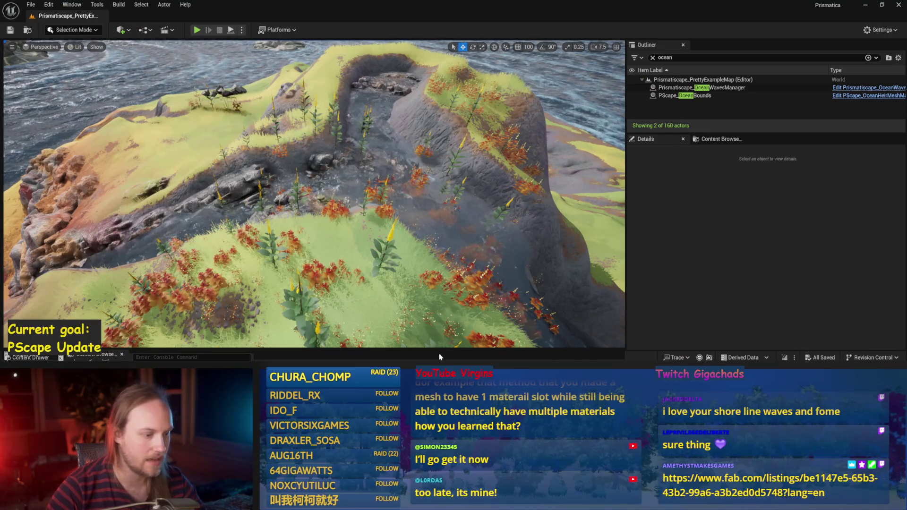
pyautogui.moveTo(326, 349)
pyautogui.mouseDown()
pyautogui.moveTo(359, 94)
pyautogui.moveTo(388, 160)
pyautogui.mouseUp()
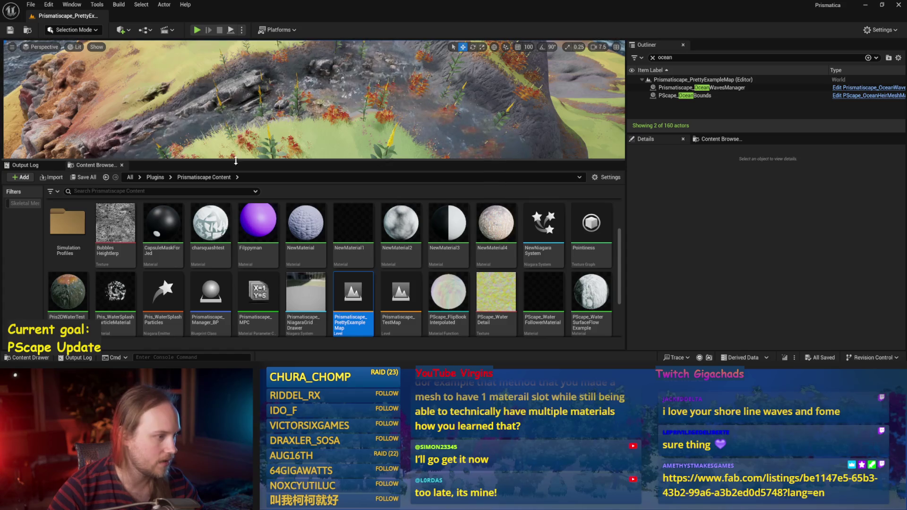
# Open Prismatiscape_Water_RT from RenderTargets and tile it to the right of the main editor
pyautogui.scroll(2, 174, 257)
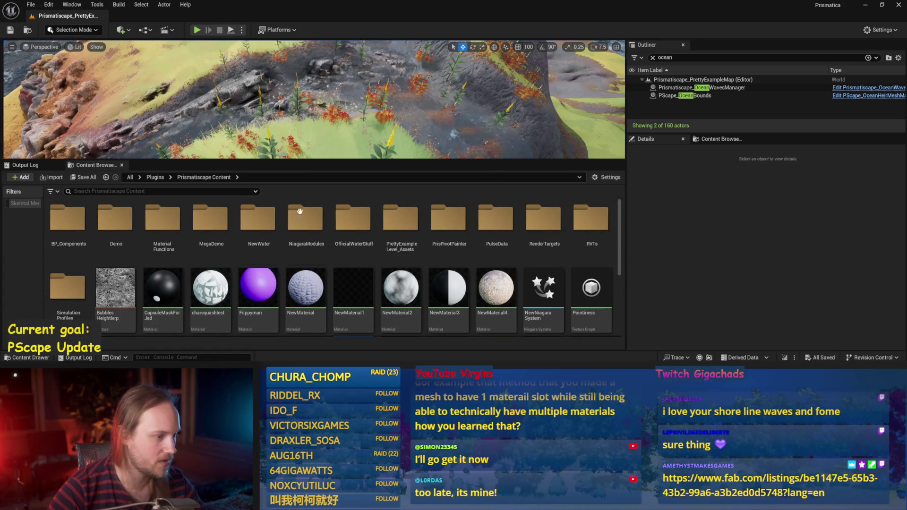
pyautogui.doubleClick(544, 222)
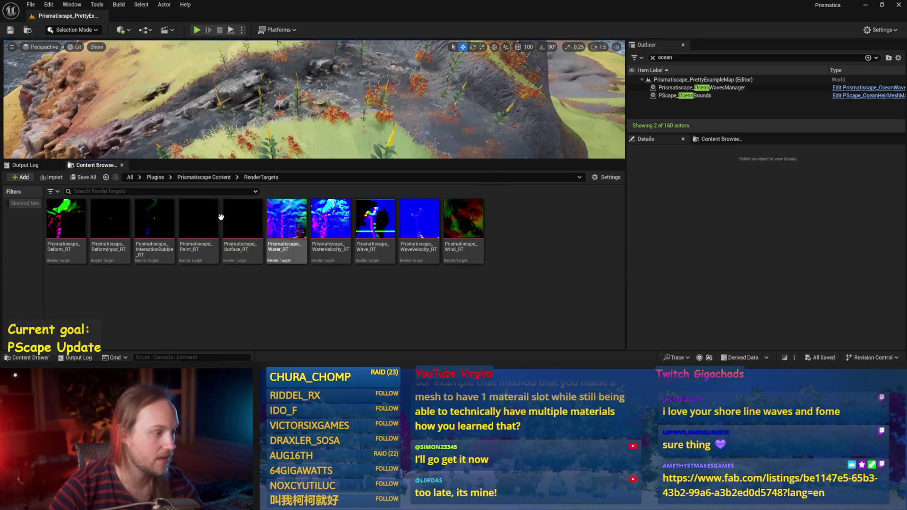
pyautogui.doubleClick(302, 208)
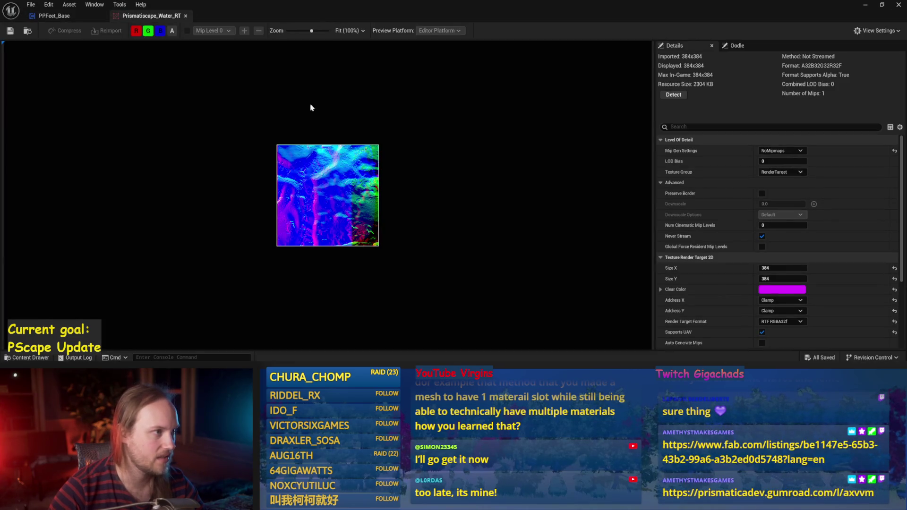
pyautogui.moveTo(231, 5); pyautogui.dragTo(906, 142)
pyautogui.click(194, 83)
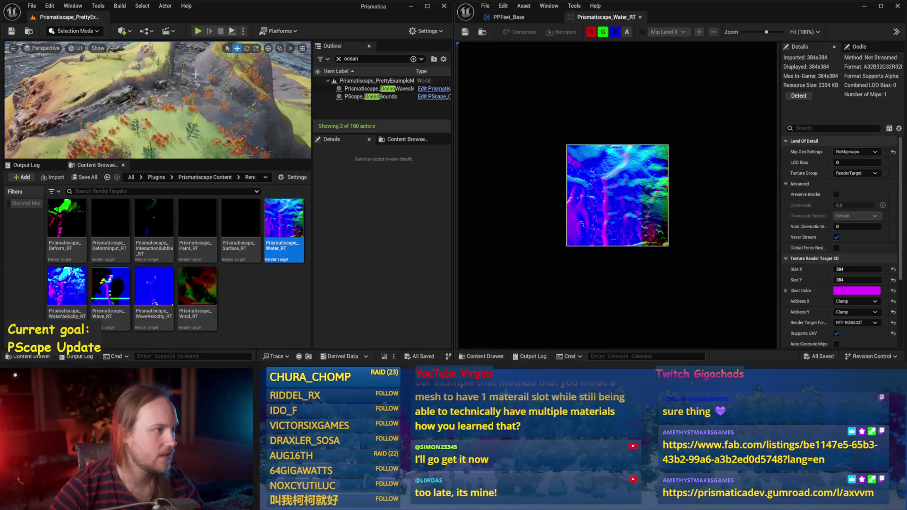
# Run the game fullscreen and preview only the red and green channels of Water_RT
pyautogui.scroll(6, 620, 206)
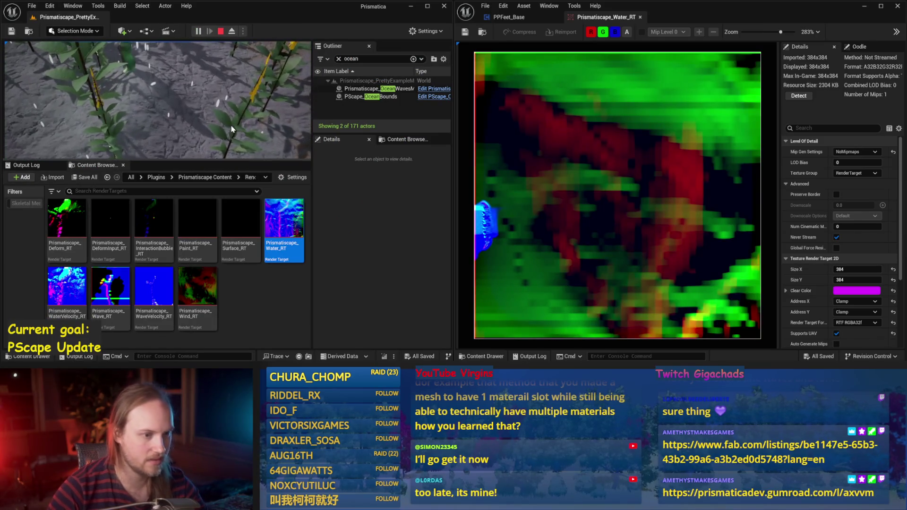
pyautogui.press('F11')
pyautogui.scroll(-4, 666, 297)
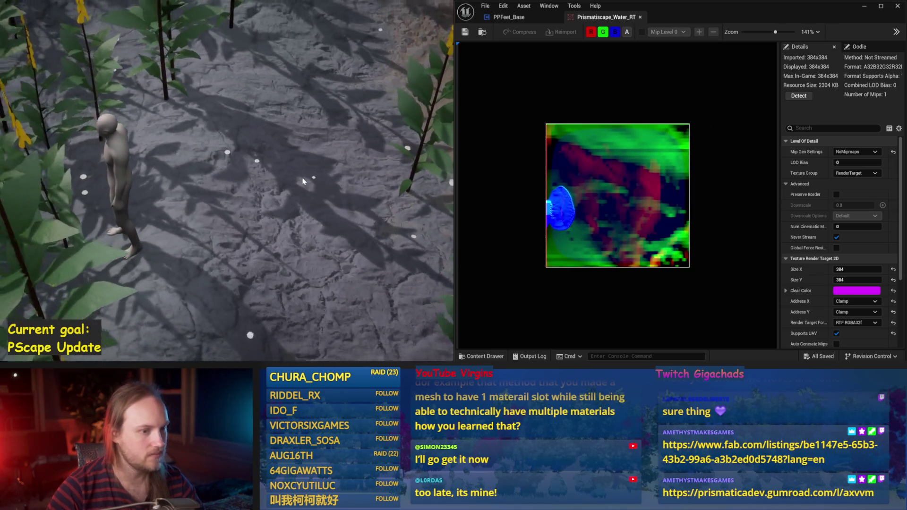
pyautogui.scroll(4, 614, 217)
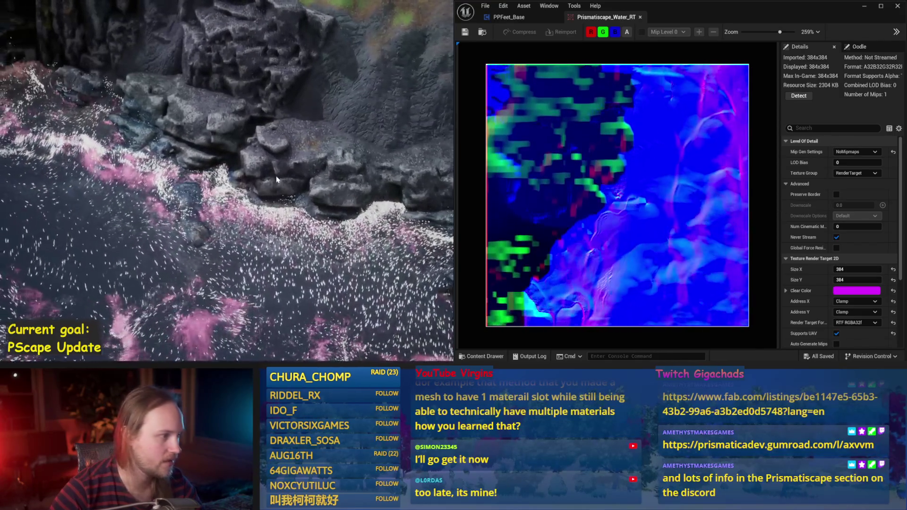
pyautogui.scroll(2, 665, 256)
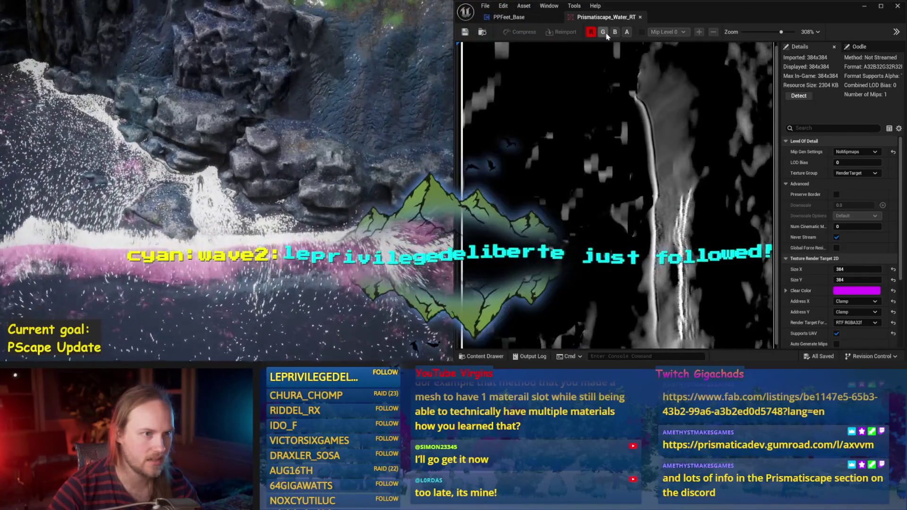
pyautogui.click(626, 31)
pyautogui.click(603, 32)
pyautogui.scroll(2, 649, 305)
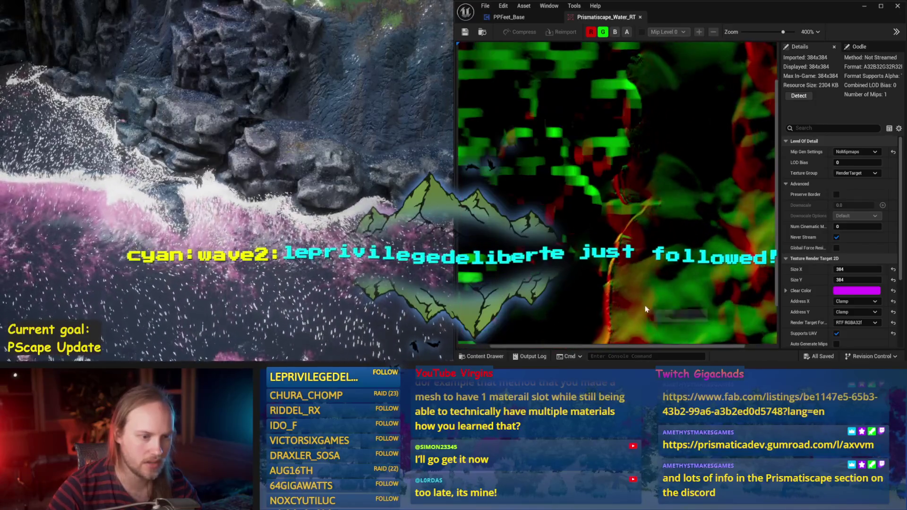
pyautogui.press('F11')
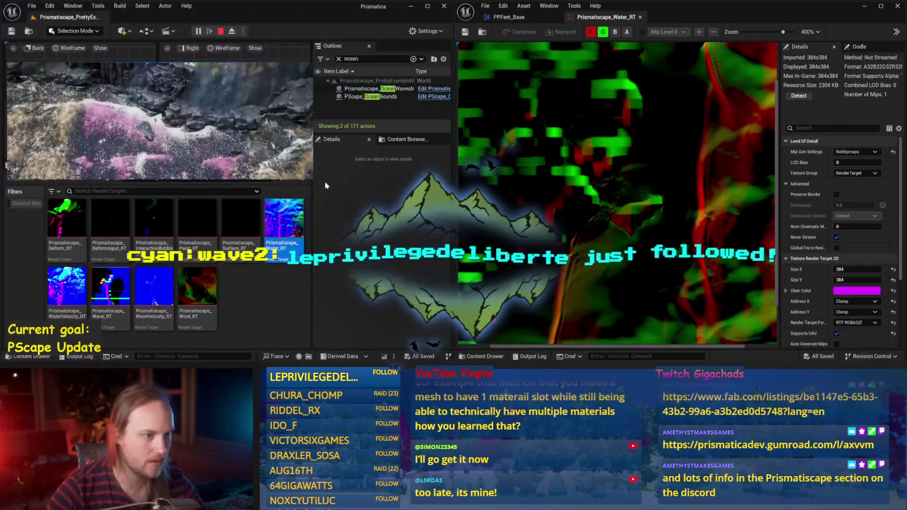
pyautogui.click(67, 284)
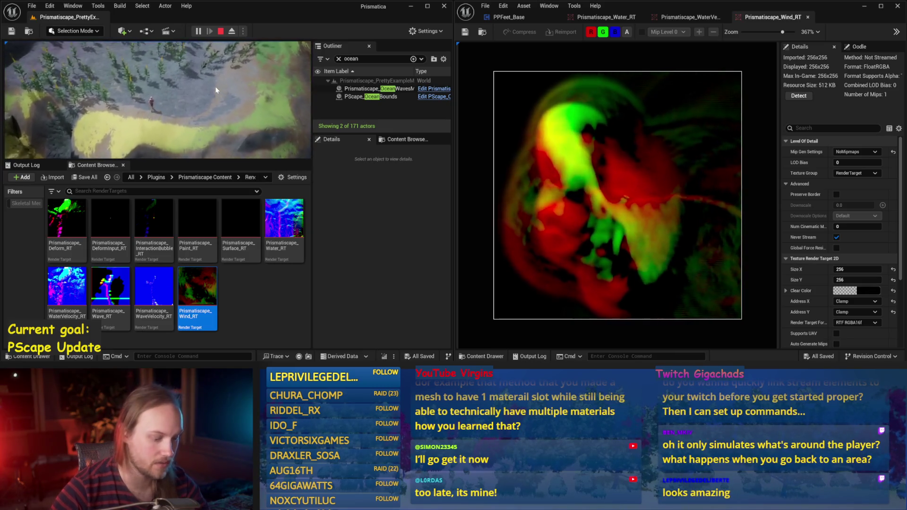
# Watch the game fullscreen with F11, then return to the normal editor layout
pyautogui.press('F11')
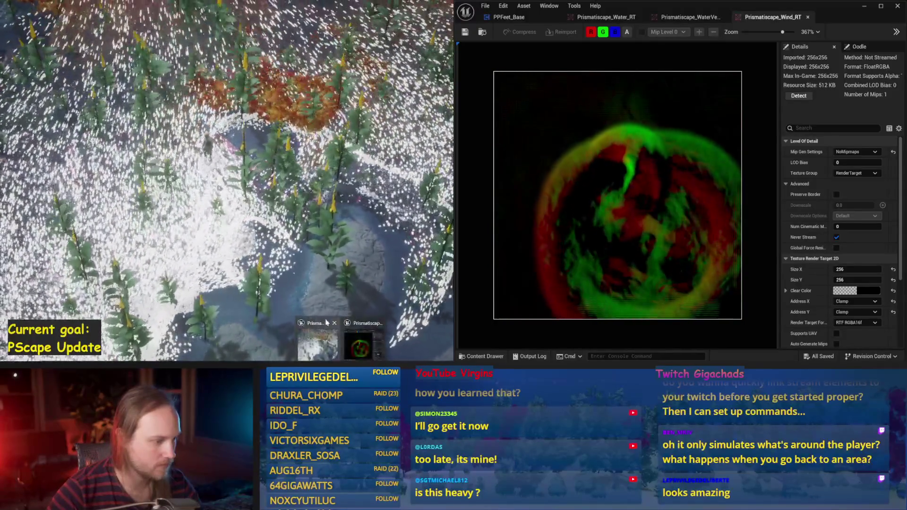
pyautogui.press('F11')
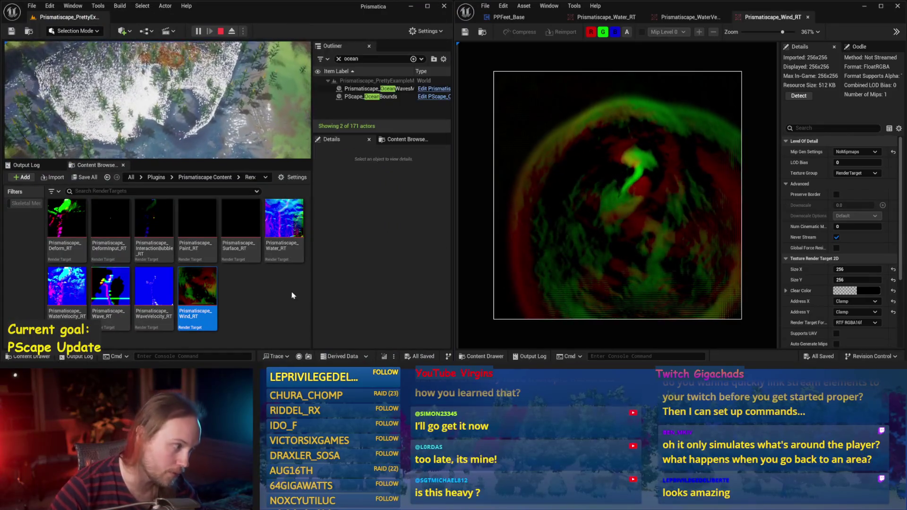
# Open Prismatiscape_Deform_RT and watch the grass trail fullscreen while the character walks
pyautogui.click(67, 227)
pyautogui.scroll(2, 655, 227)
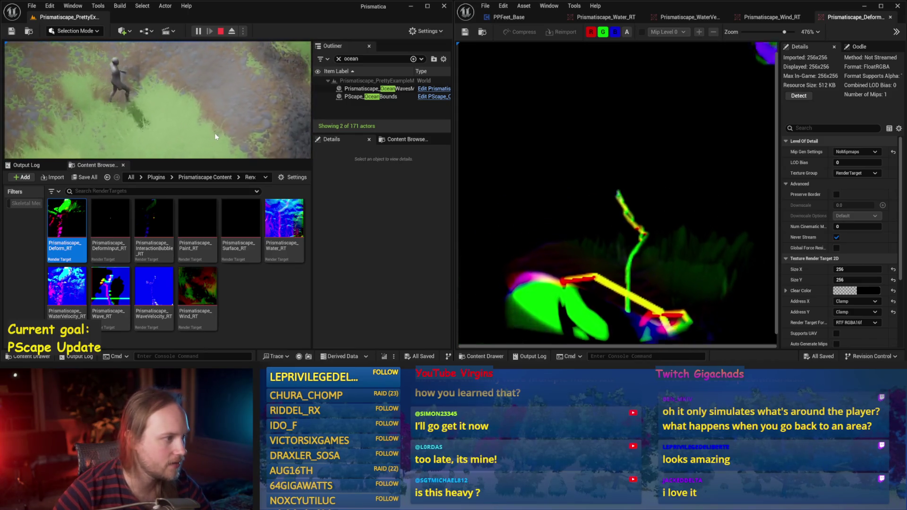
pyautogui.press('F11')
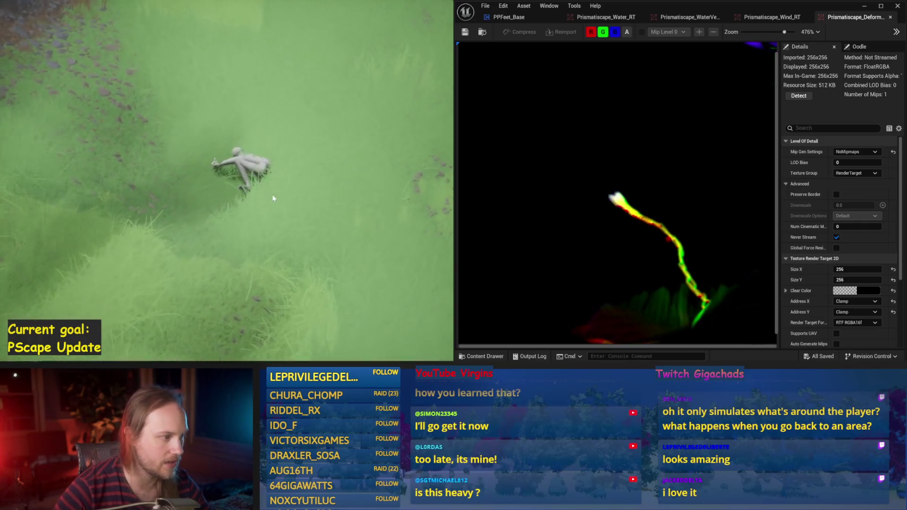
pyautogui.scroll(2, 638, 219)
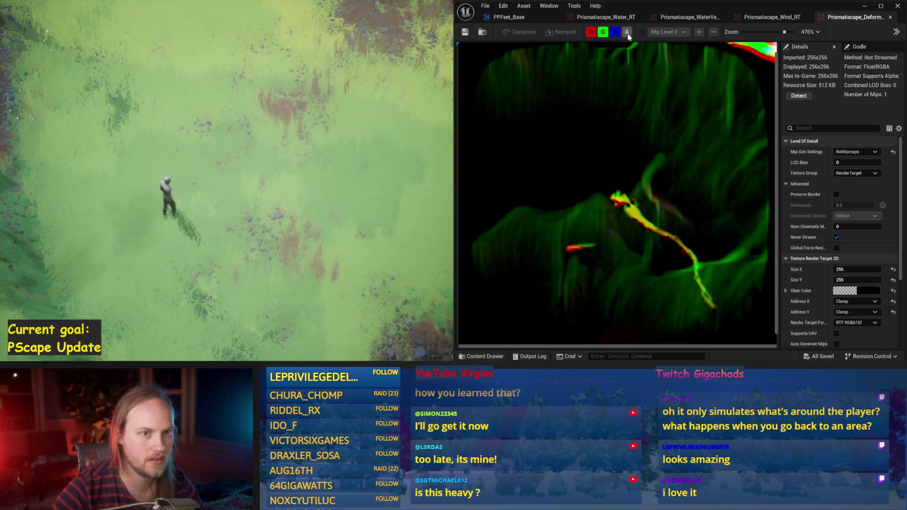
pyautogui.scroll(-5, 647, 141)
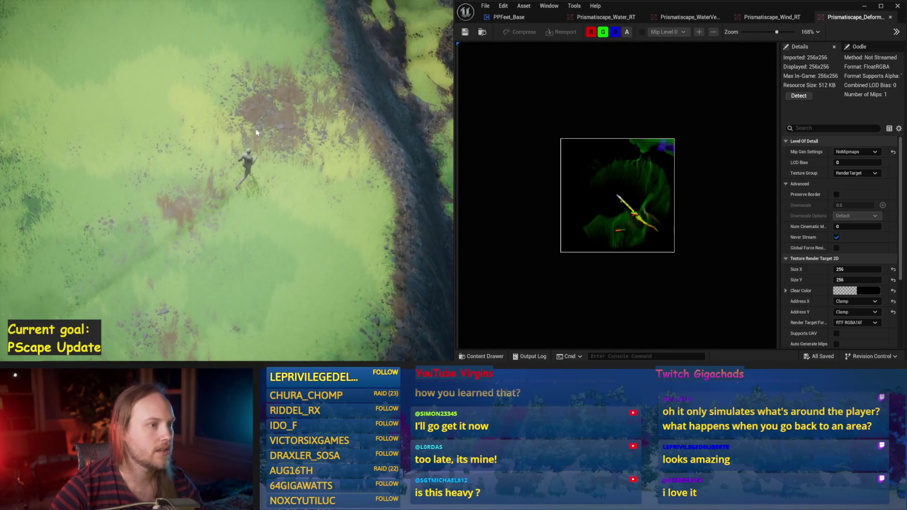
# Restart play and show the frame-rate readout with the stat fps console command
pyautogui.press('Escape')
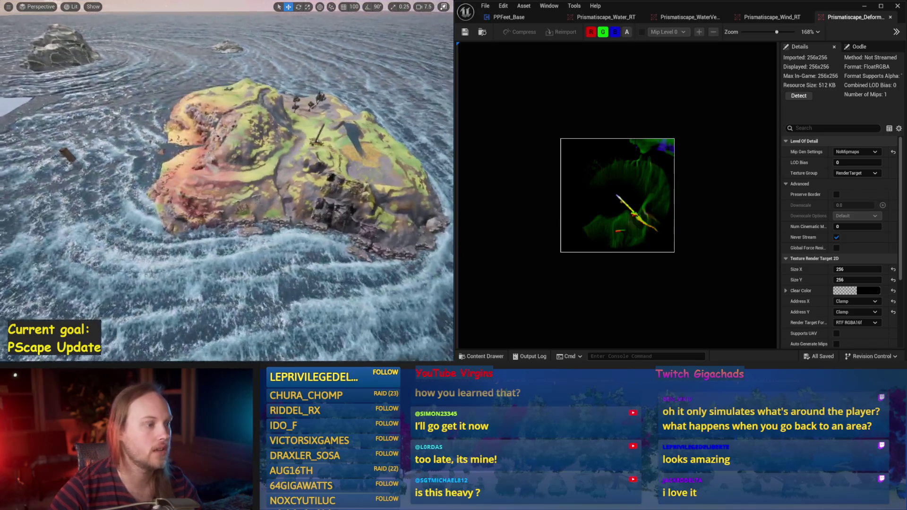
pyautogui.scroll(5, 276, 170)
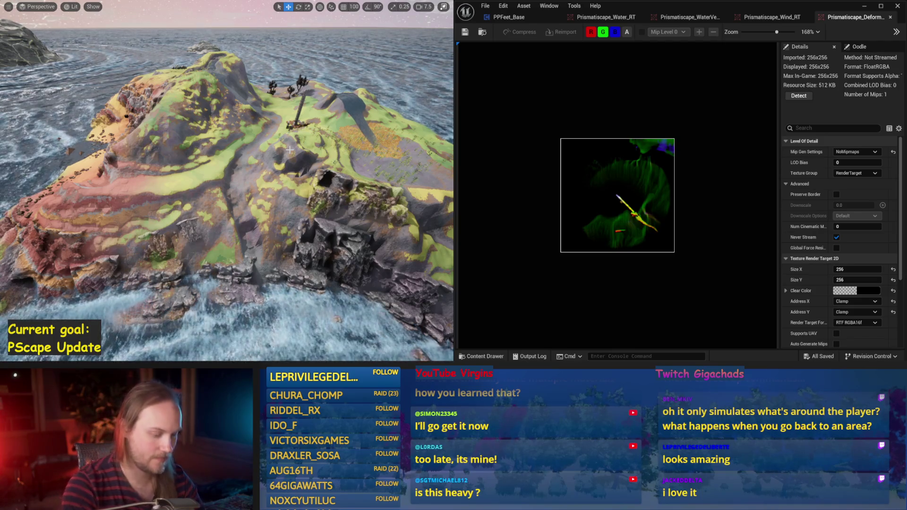
pyautogui.hotkey('alt', 'p')
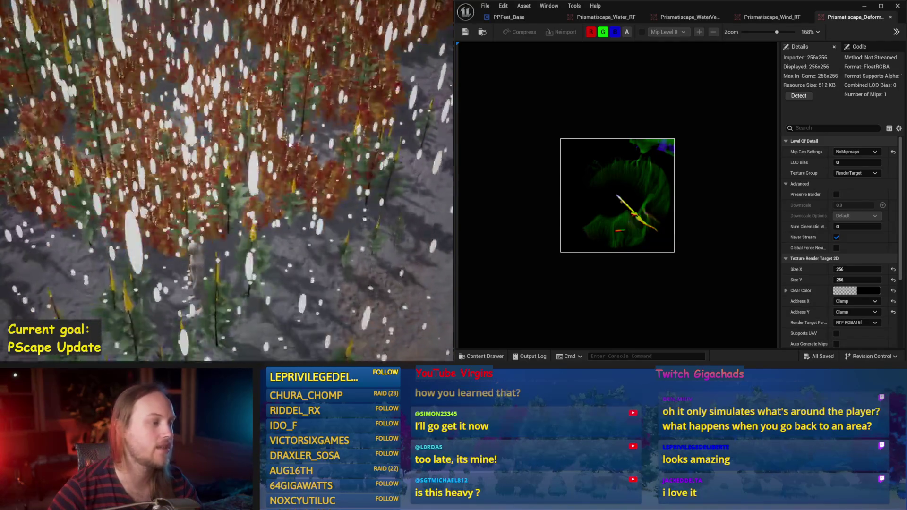
pyautogui.press('`')
pyautogui.write('stat fps')
pyautogui.press('Return')
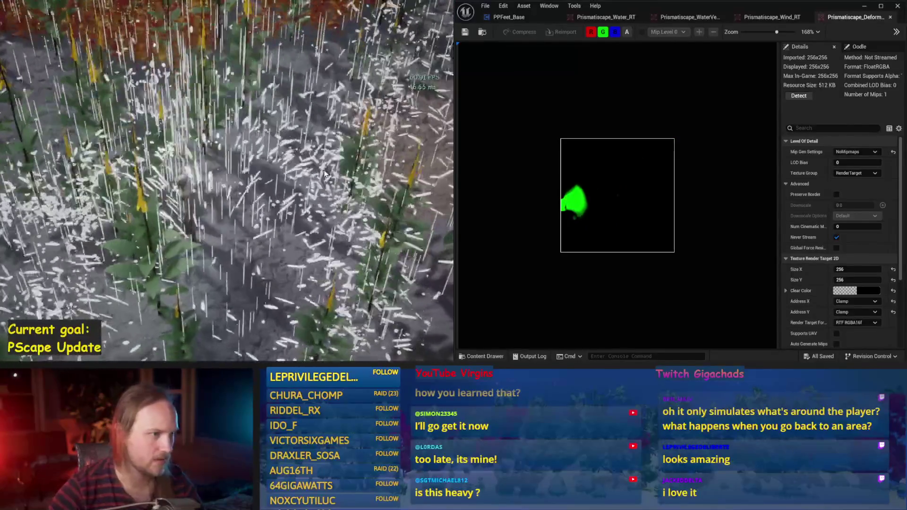
# Zoom out over the terrain and toggle the game view to wireframe and back to lit
pyautogui.scroll(-5, 304, 197)
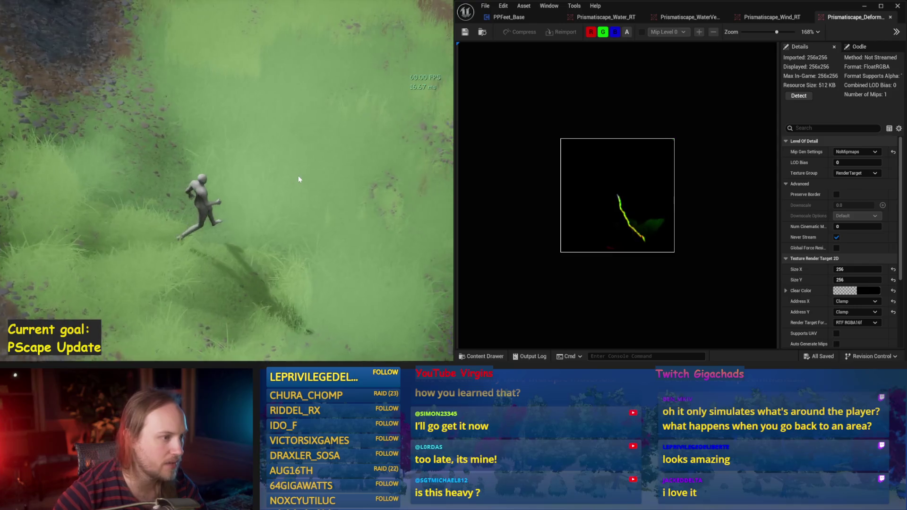
pyautogui.press('F1')
pyautogui.press('F1')
pyautogui.press('F1')
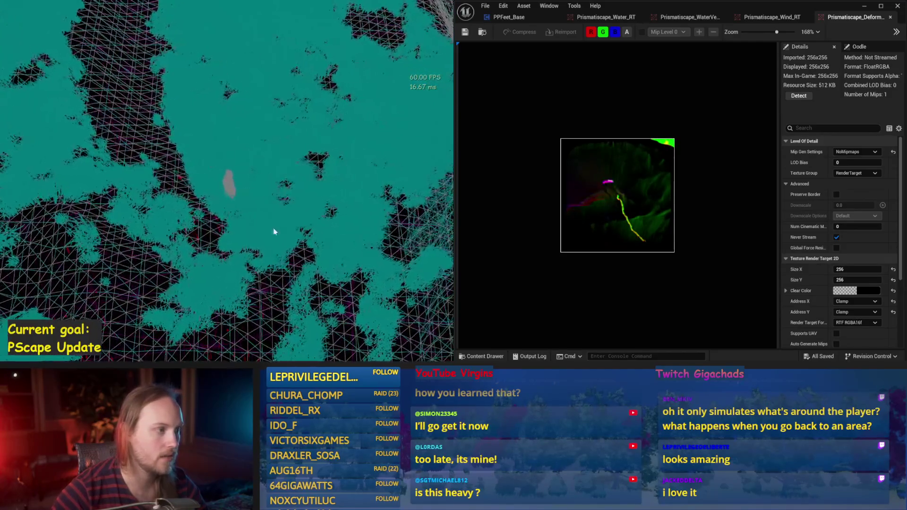
pyautogui.press('F3')
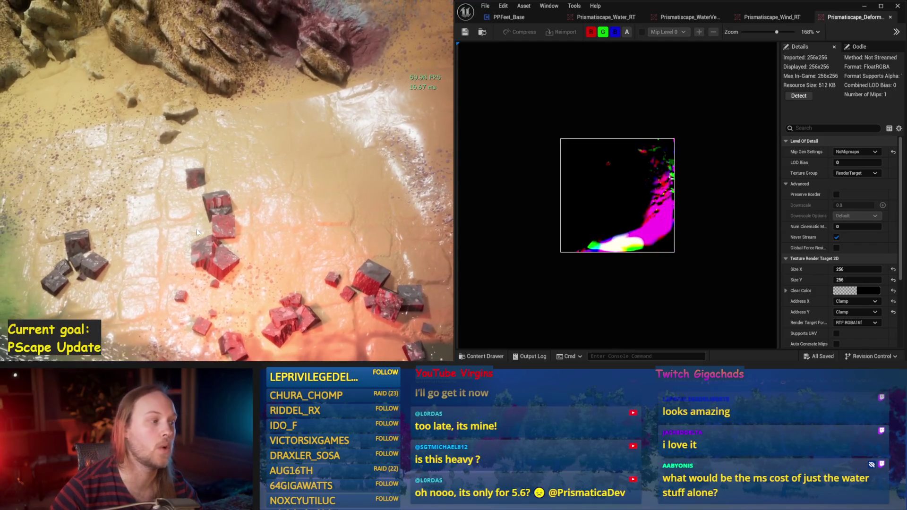
# Stop play, save Prismatiscape_PrettyExampleMap, and zoom into the deformation render target preview
pyautogui.press('Escape')
pyautogui.hotkey('ctrl', 's')
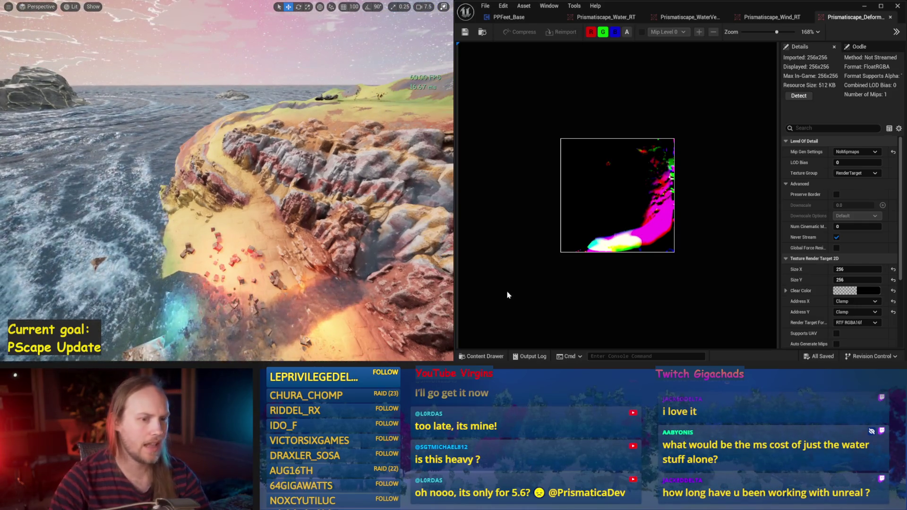
pyautogui.scroll(3, 707, 173)
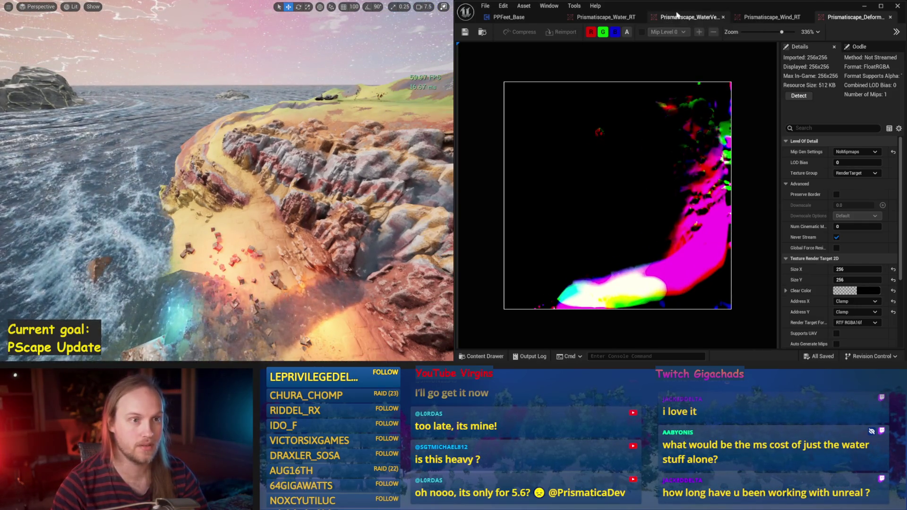
# Switch the texture viewer to the WaterVelocity_RT tab, then to Water_RT
pyautogui.click(674, 15)
pyautogui.click(598, 17)
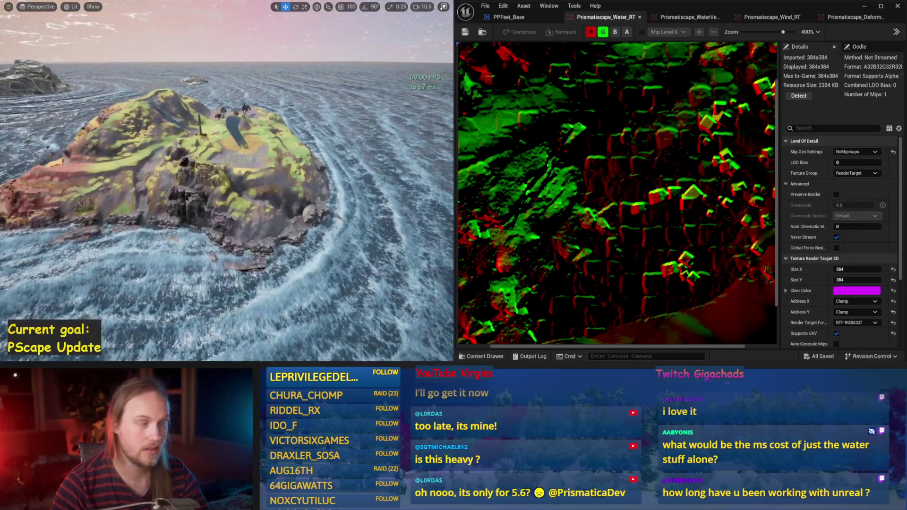
pyautogui.scroll(-2, 640, 165)
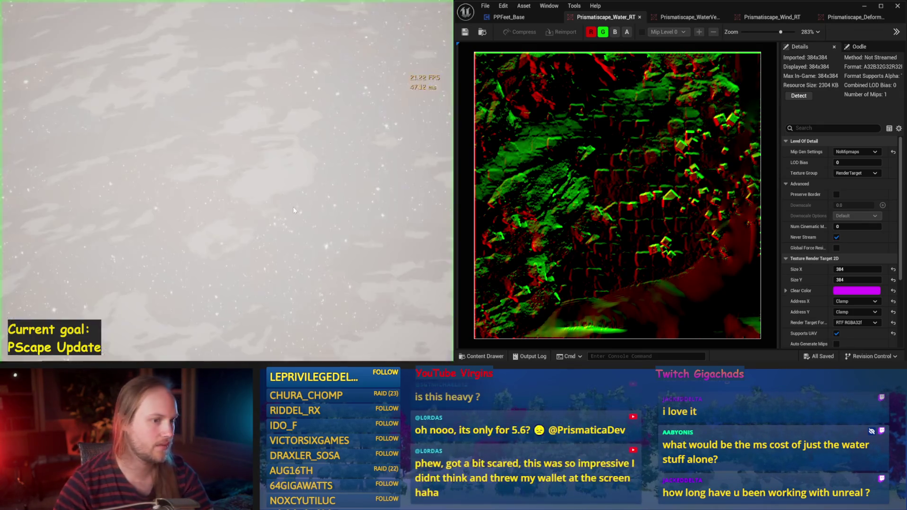
# Show GPU stats with stat gpu, leave fullscreen, and browse to Prismatiscape Content
pyautogui.press('Return')
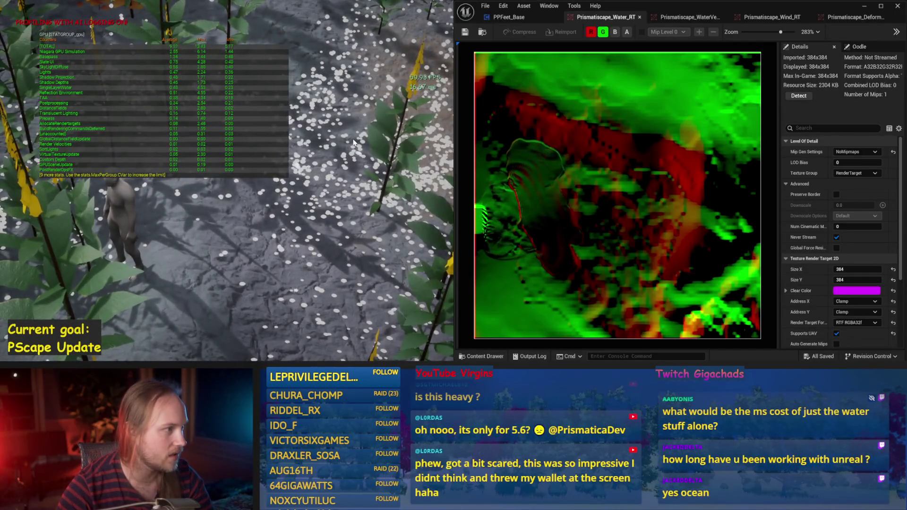
pyautogui.scroll(-5, 353, 141)
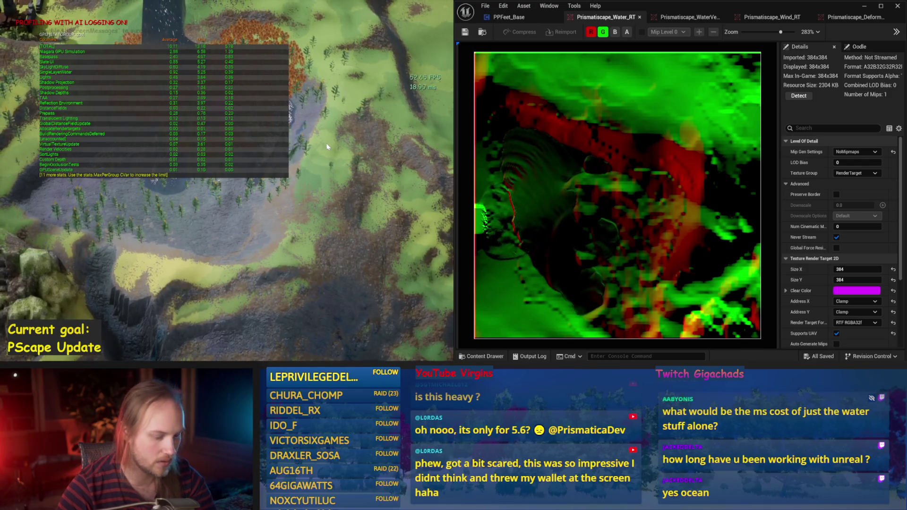
pyautogui.press('F11')
pyautogui.click(208, 177)
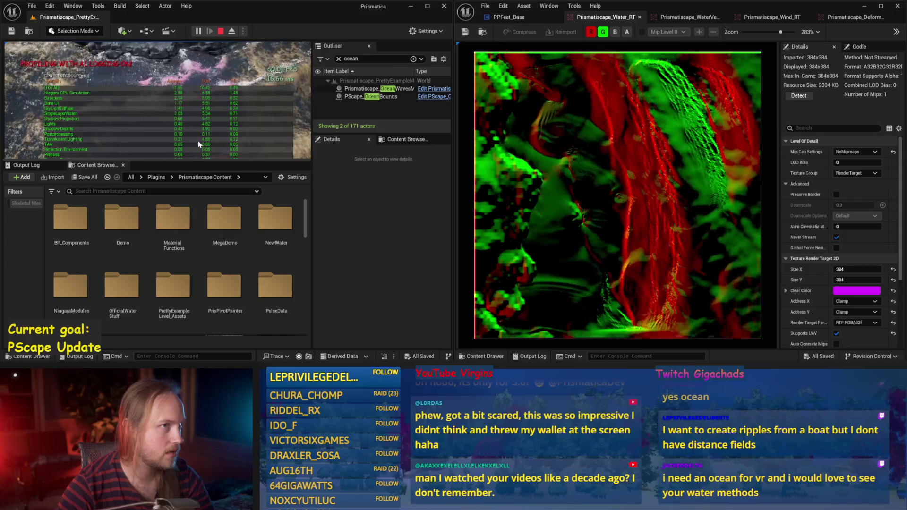
# Stop play, open PScape_WaterParticlesBase from NewWater, then play the level fullscreen
pyautogui.press('Escape')
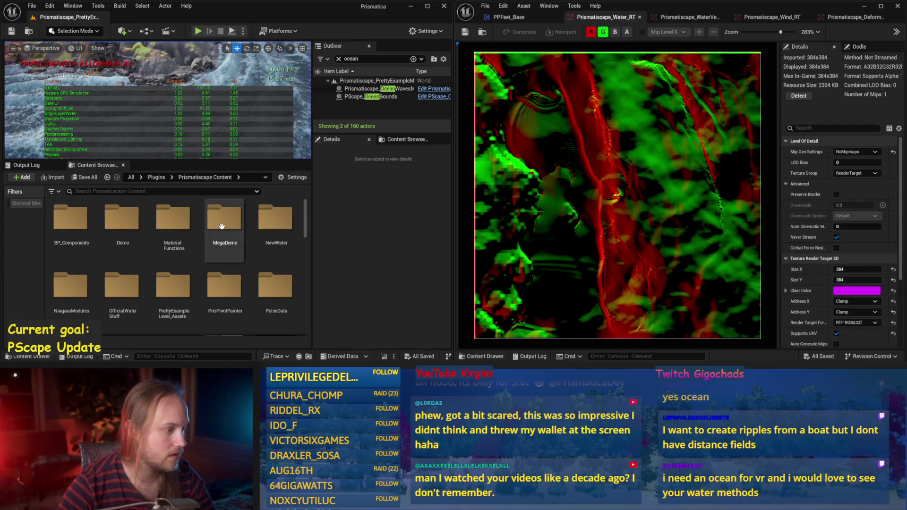
pyautogui.click(208, 202)
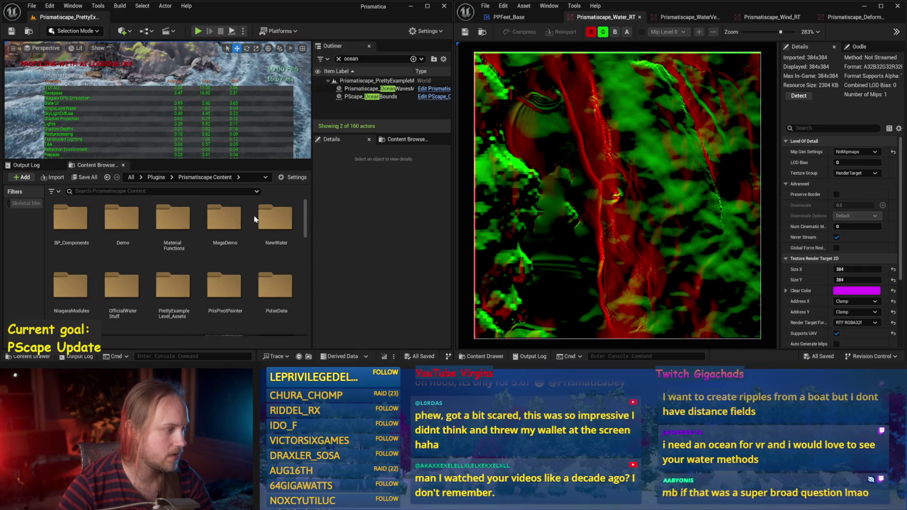
pyautogui.doubleClick(285, 216)
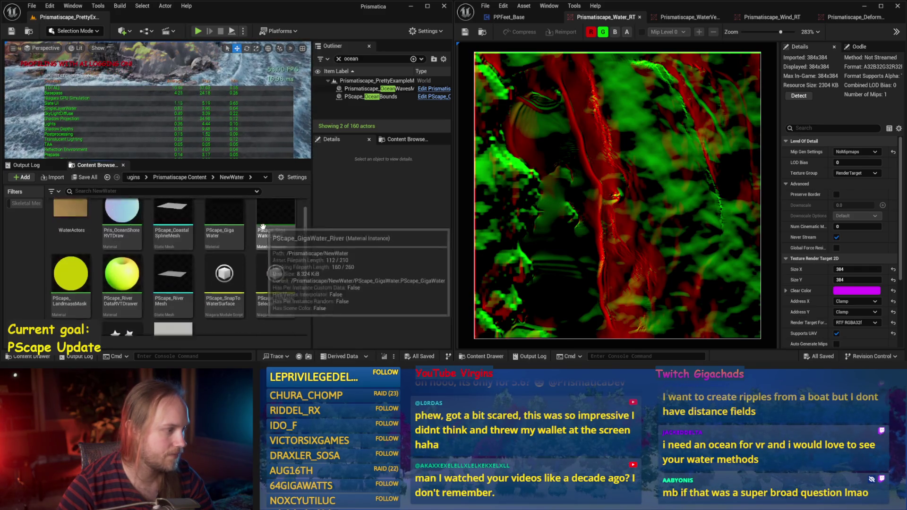
pyautogui.doubleClick(120, 285)
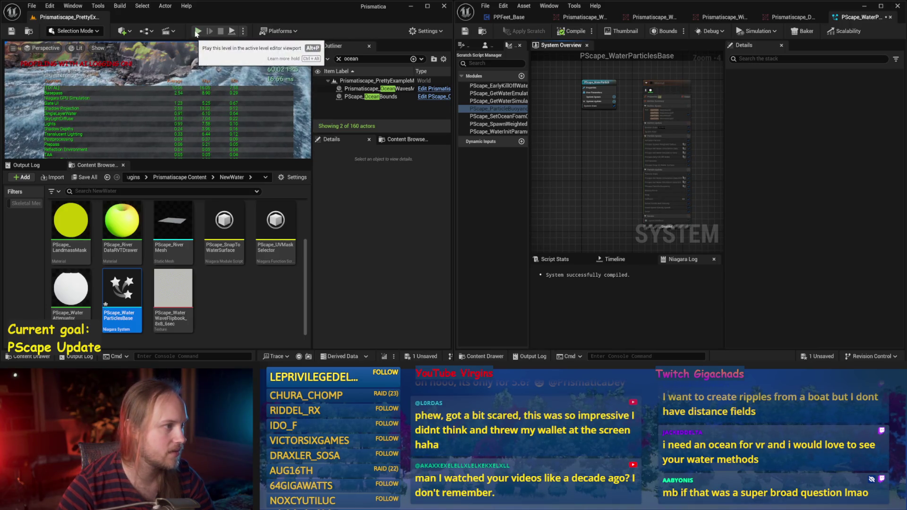
pyautogui.click(198, 31)
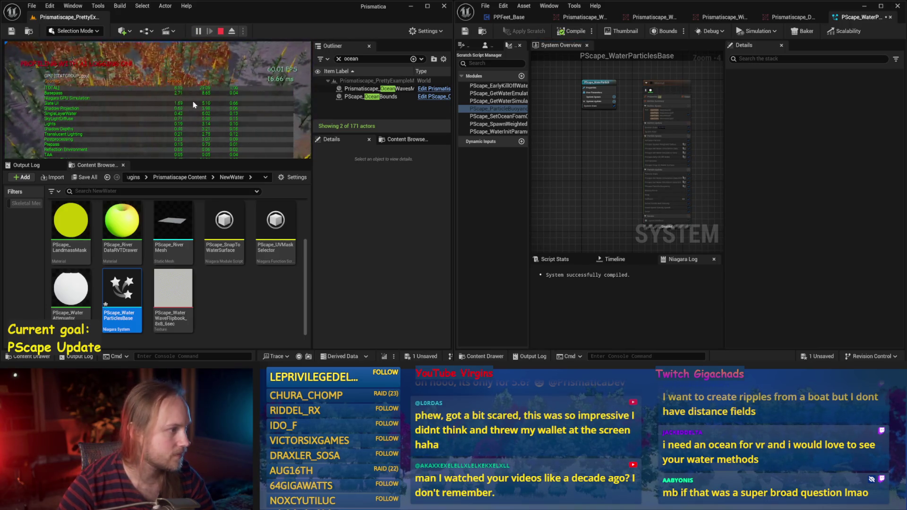
pyautogui.press('F11')
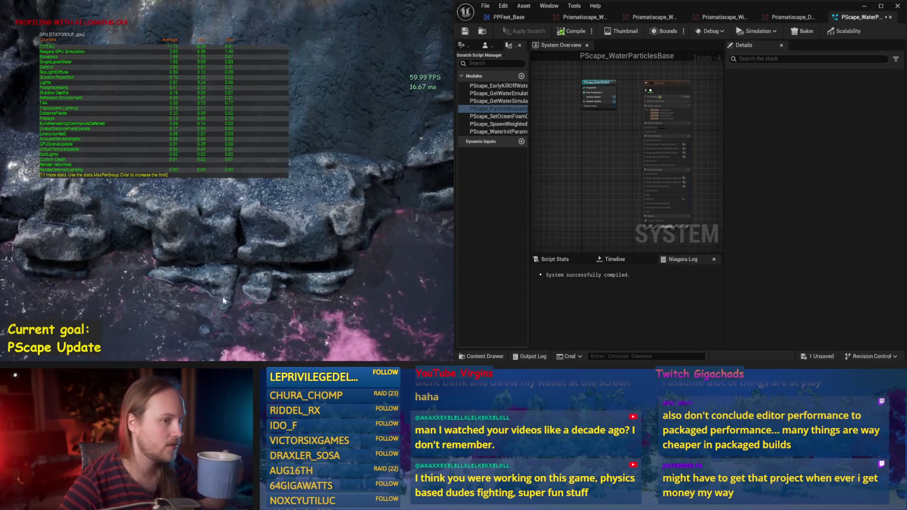
# Minimize the Niagara editor window beside the running game
pyautogui.click(877, 6)
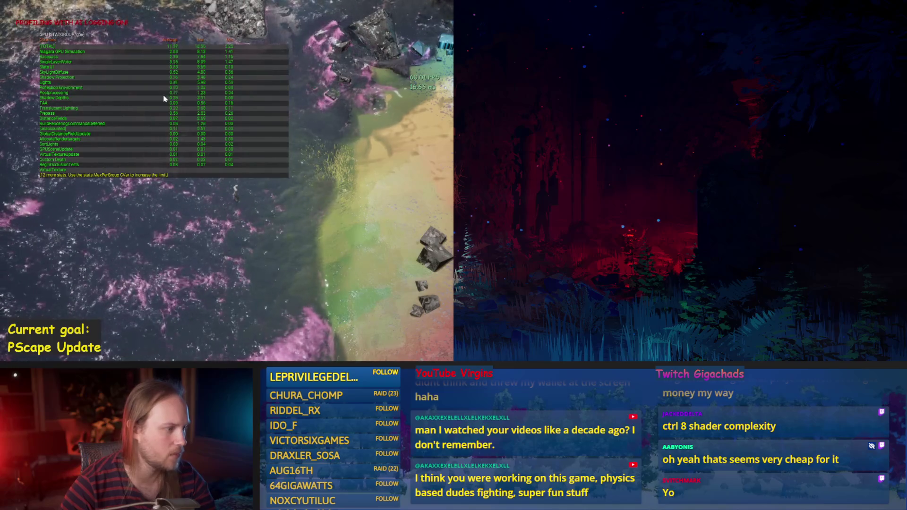
# Preview shader complexity, return to lit shading, and end the play session
pyautogui.hotkey('alt', '8')
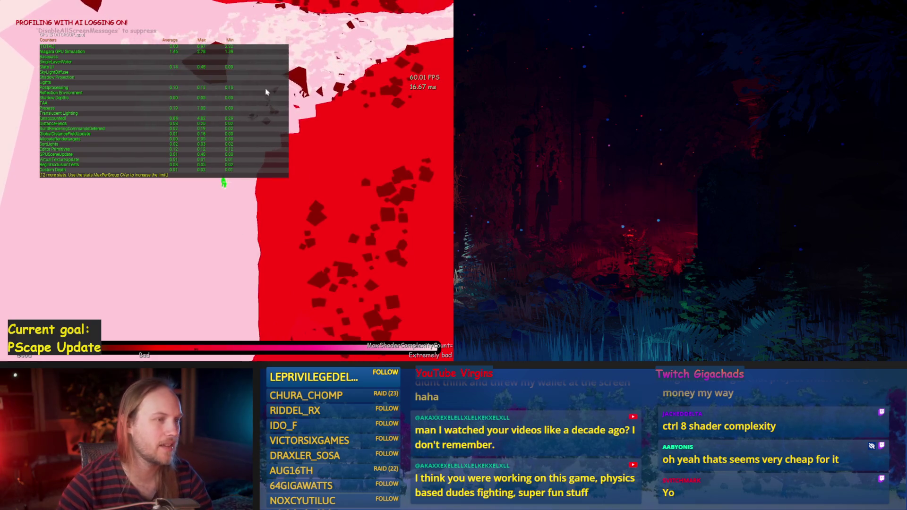
pyautogui.hotkey('alt', '4')
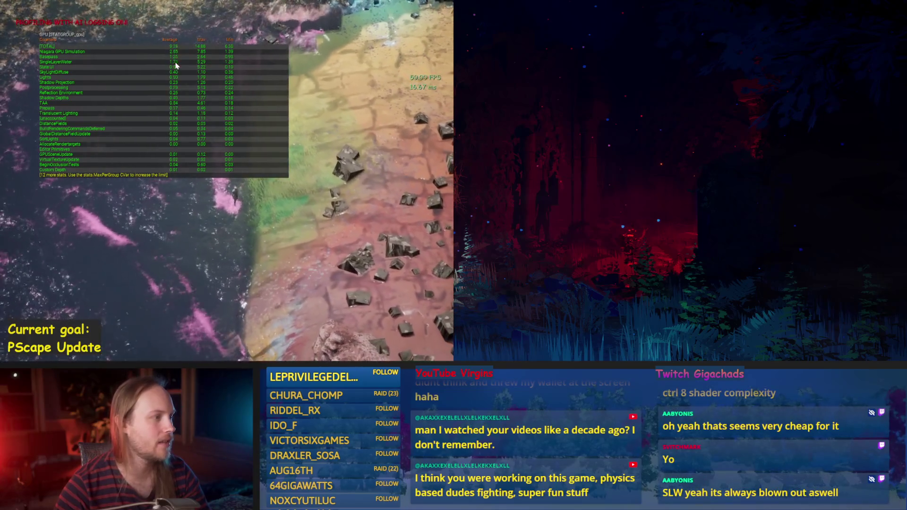
pyautogui.press('Escape')
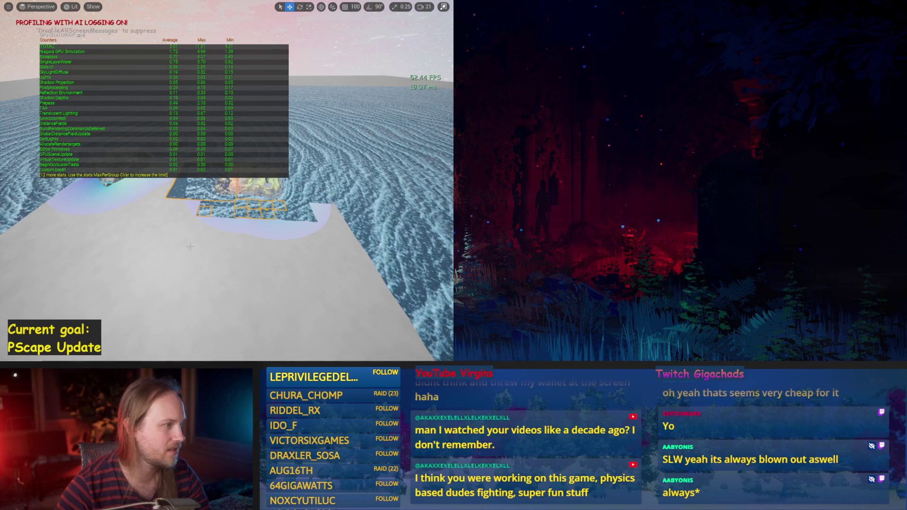
# Restore the editor layout, maximize the window, and make the level viewport taller
pyautogui.scroll(-3, 227, 181)
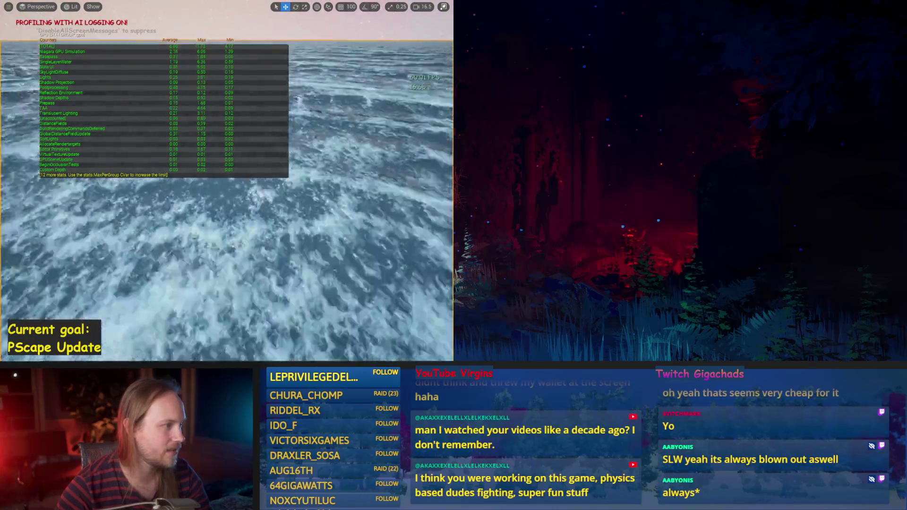
pyautogui.scroll(-2, 227, 181)
pyautogui.scroll(3, 227, 181)
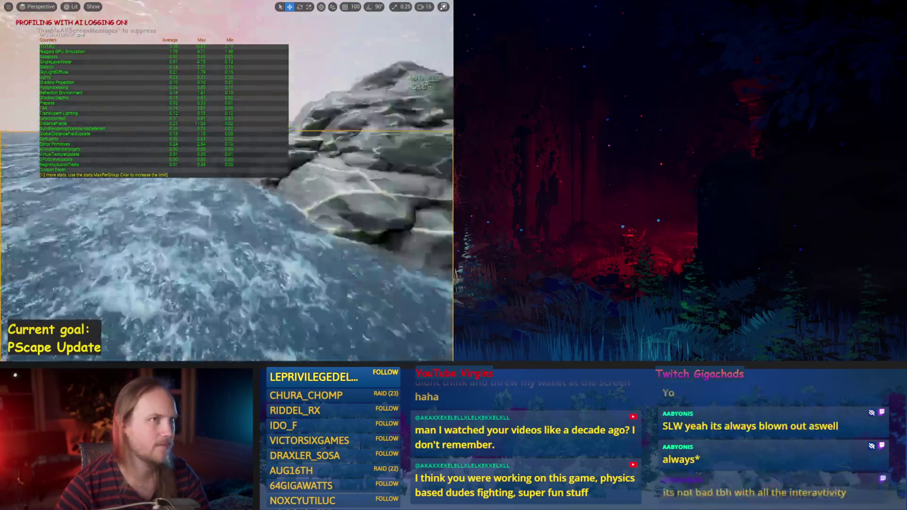
pyautogui.press('F11')
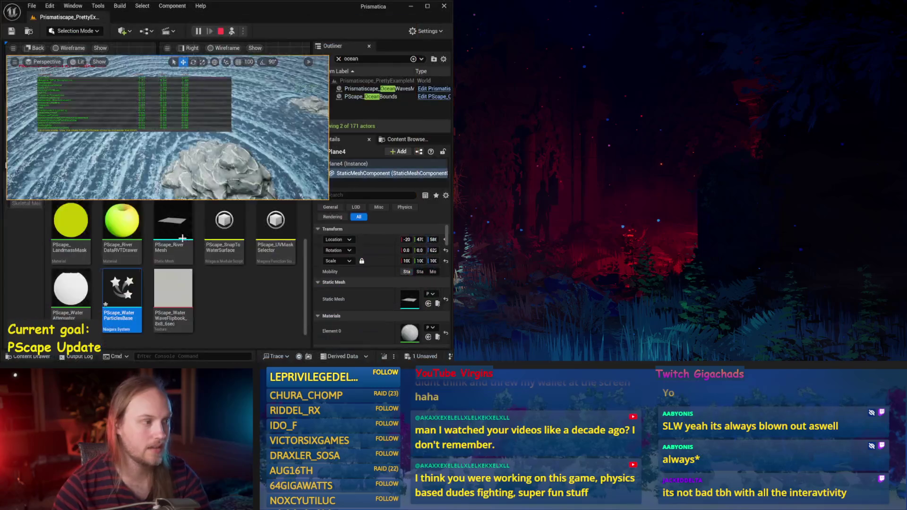
pyautogui.click(427, 7)
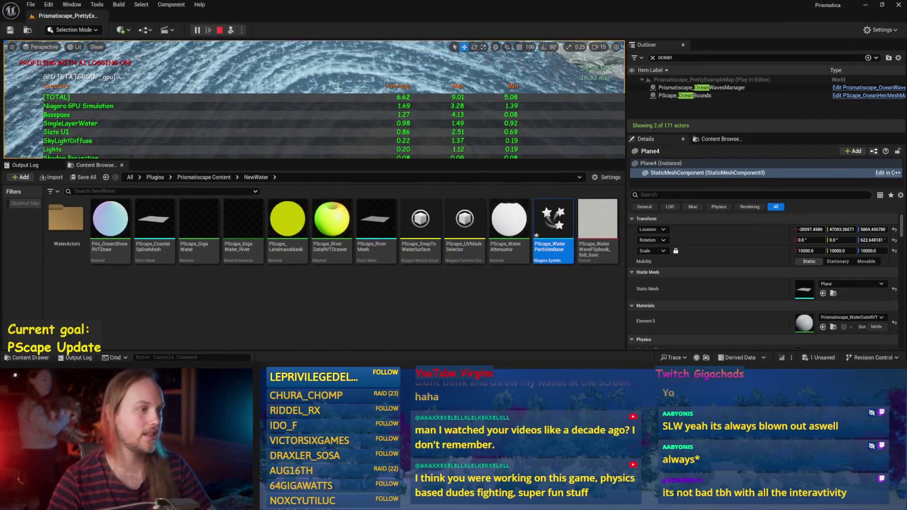
pyautogui.moveTo(362, 161); pyautogui.dragTo(354, 246)
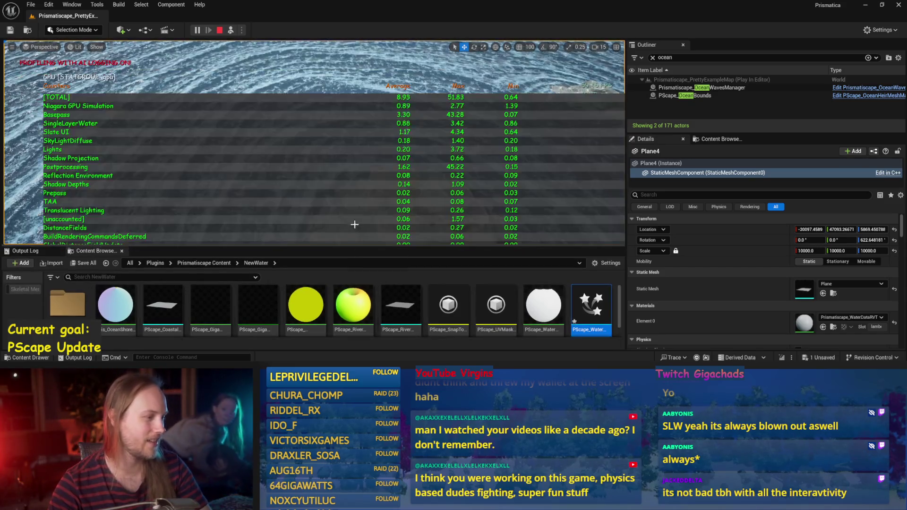
# Select the PrismaticaTMOfficialCopyrightedSubdividedPlane_LOD11 ocean plane and open the command console
pyautogui.moveTo(142, 285)
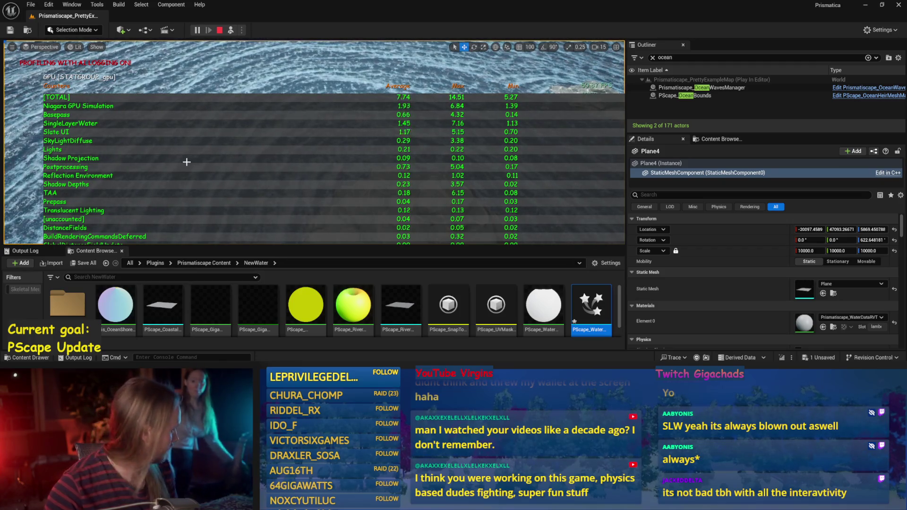
pyautogui.click(247, 107)
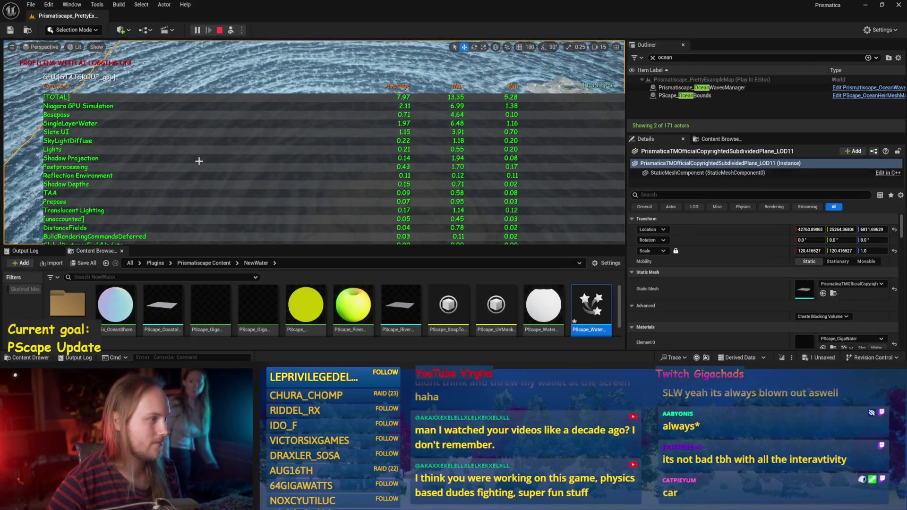
pyautogui.press('`')
# Clear every on-screen stat overlay with the 'stat none' console command
pyautogui.write('st')
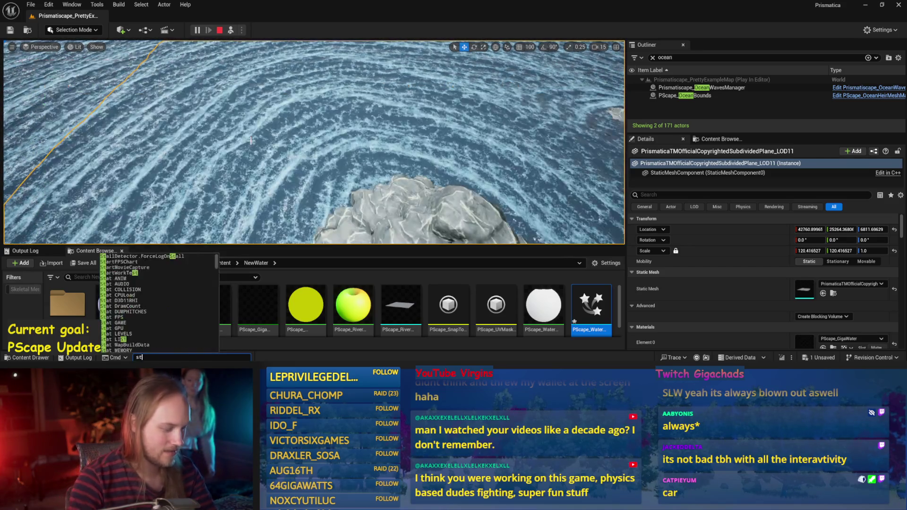
pyautogui.write('ne')
pyautogui.press('Return')
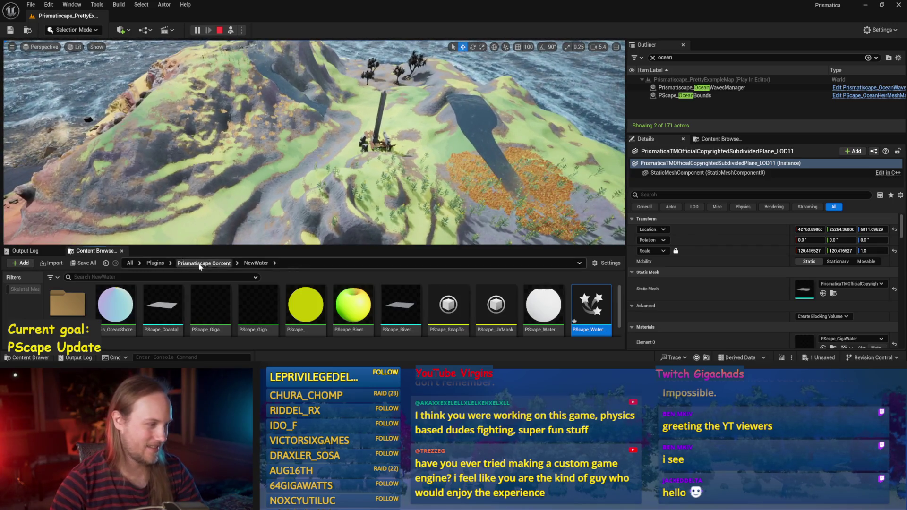
# Browse via Plugins into PrisPhysicalFeet's PPFeet_Test folder and select PPFeet_TestLevel
pyautogui.click(204, 262)
pyautogui.scroll(-2, 448, 310)
pyautogui.click(156, 263)
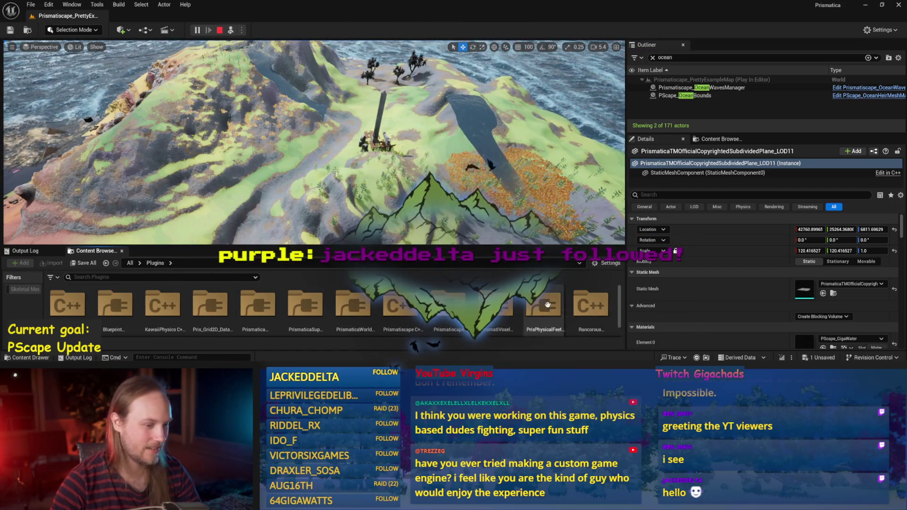
pyautogui.doubleClick(543, 306)
pyautogui.doubleClick(514, 321)
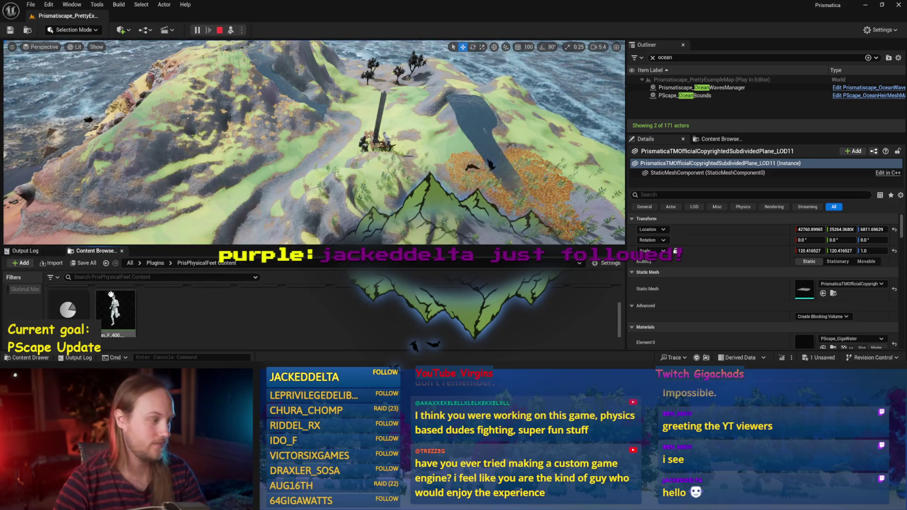
pyautogui.scroll(1, 472, 312)
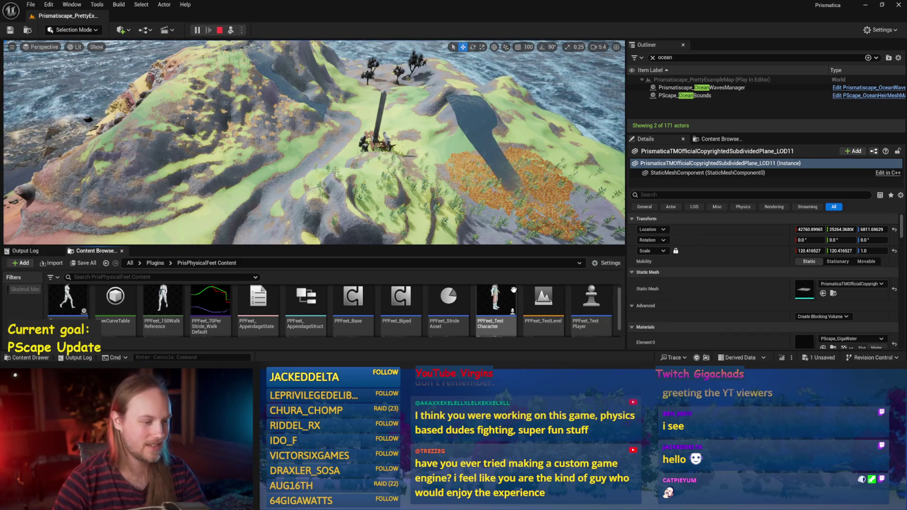
pyautogui.click(546, 303)
# Open PPFeet_TestLevel, saving PScape_WaterParticlesBase when the Save Content prompt appears
pyautogui.doubleClick(546, 303)
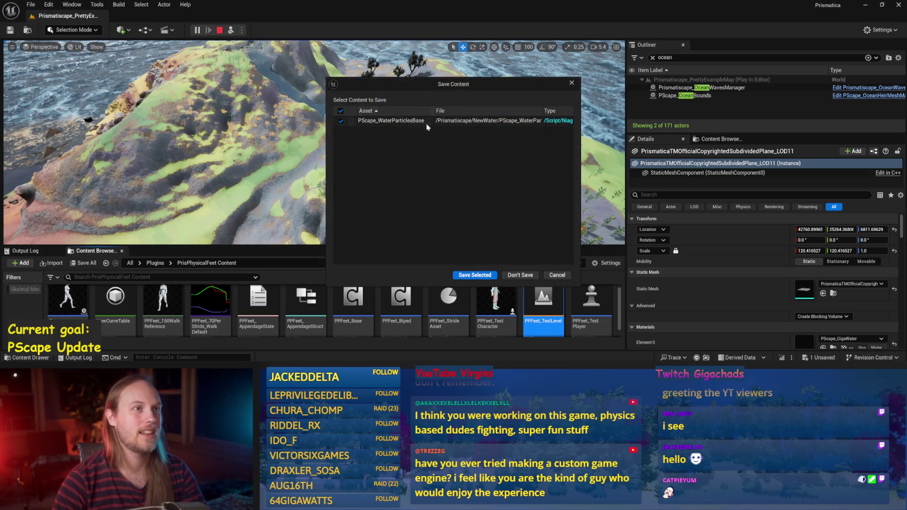
pyautogui.click(474, 276)
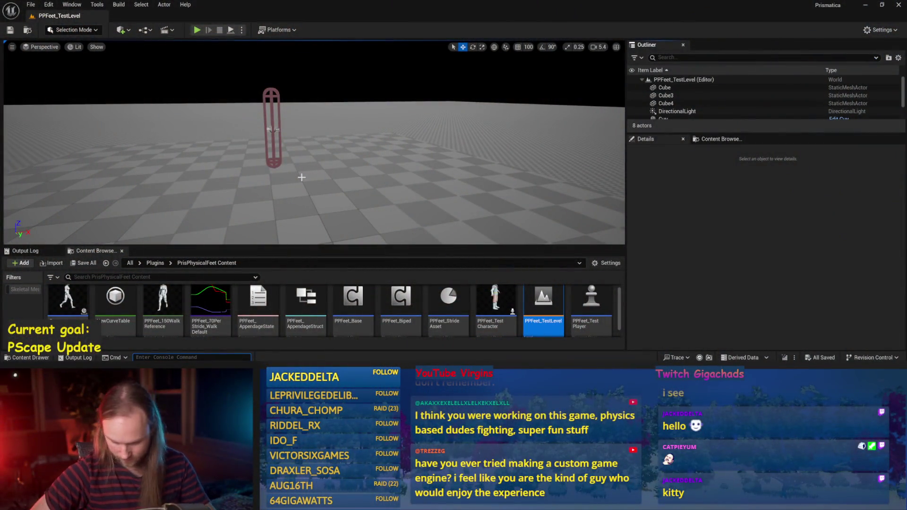
# Play-test PPFeet_TestLevel, then stop the play session
pyautogui.moveTo(301, 177)
pyautogui.mouseDown()
pyautogui.moveTo(264, 182)
pyautogui.moveTo(283, 189)
pyautogui.moveTo(289, 206)
pyautogui.mouseUp()
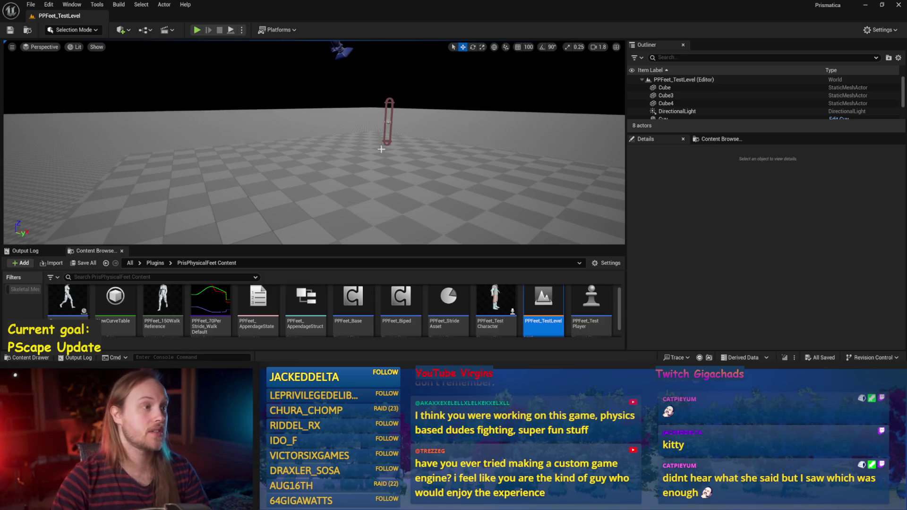
pyautogui.click(230, 30)
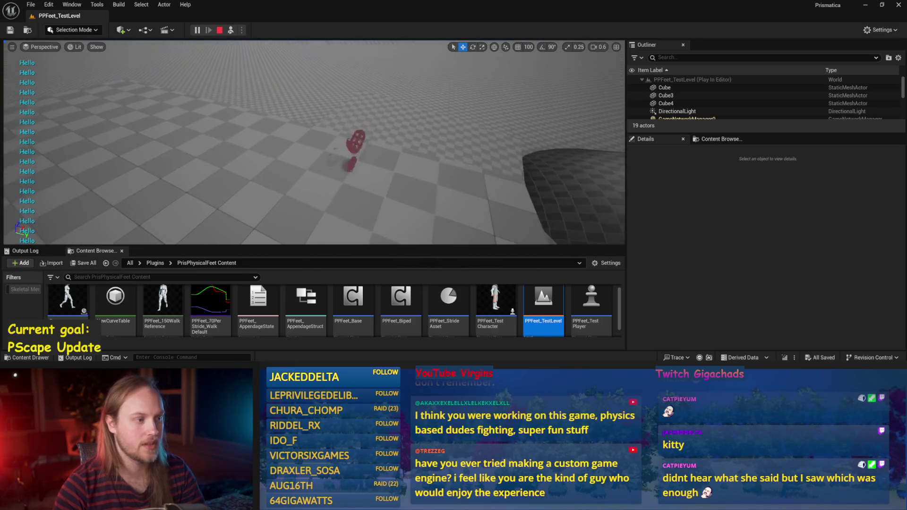
pyautogui.press('Escape')
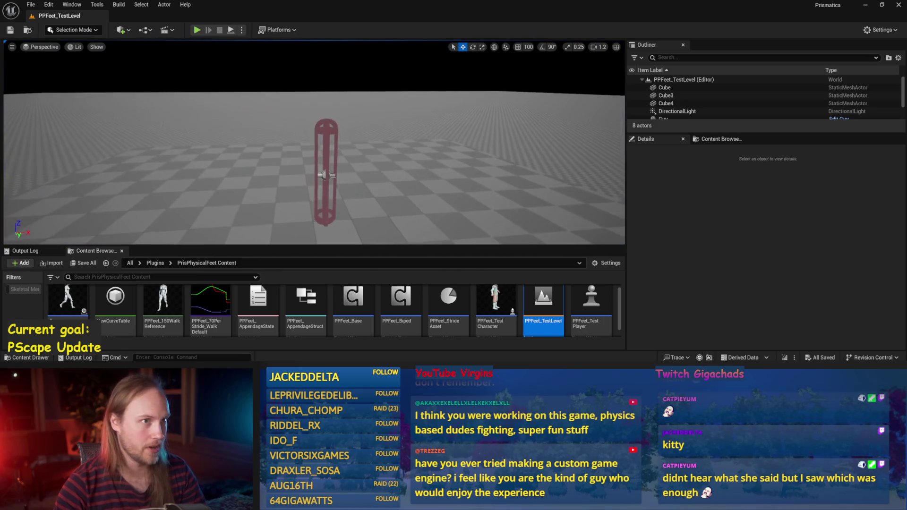
# Select the PPFeet_TestPlayer capsule and then the Cube4 floor, and save the level
pyautogui.click(331, 105)
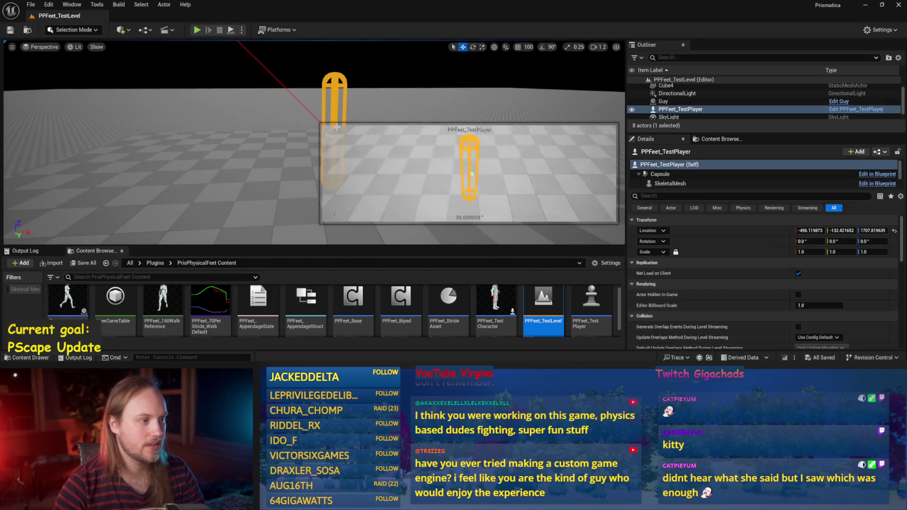
pyautogui.moveTo(326, 111)
pyautogui.mouseDown()
pyautogui.moveTo(265, 133)
pyautogui.moveTo(254, 164)
pyautogui.mouseUp()
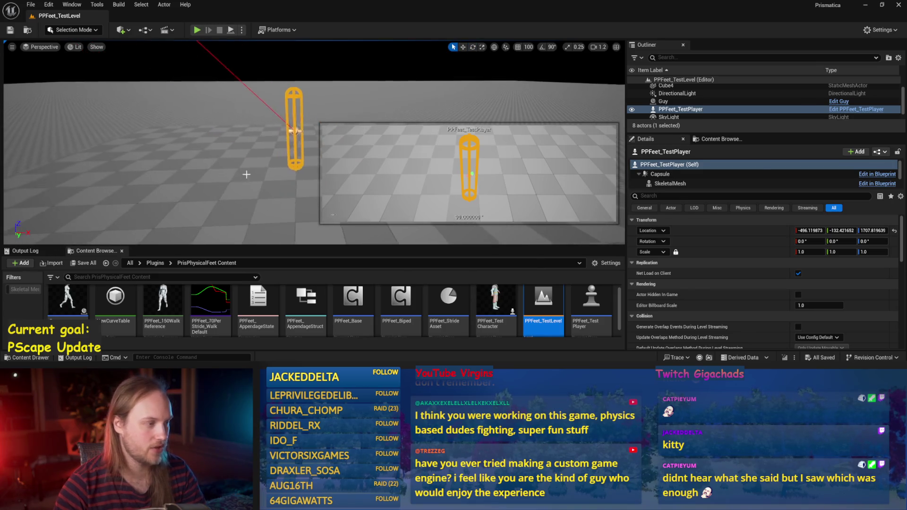
pyautogui.click(254, 164)
pyautogui.hotkey('ctrl', 's')
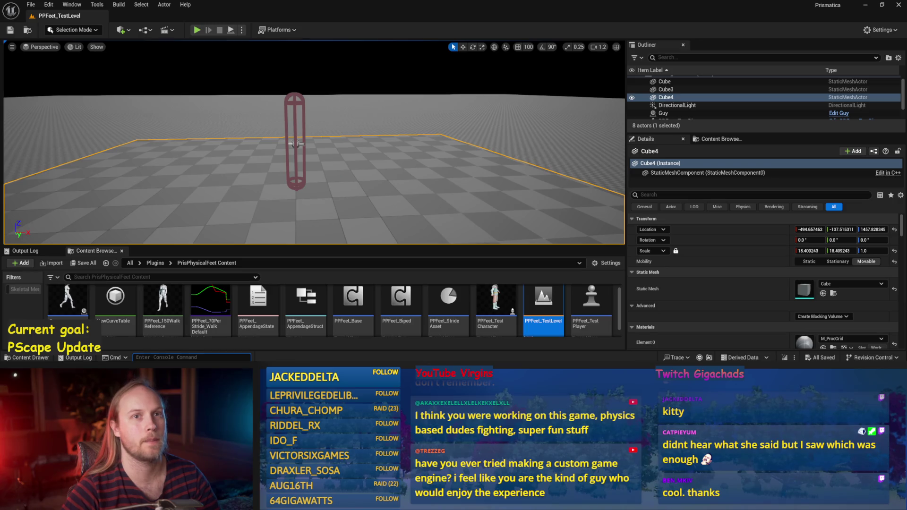
# Orbit the view to see the capsule on the enlarged Cube4 floor from another angle
pyautogui.moveTo(340, 186); pyautogui.dragTo(403, 228)
# Save the test level and make the Content Browser area taller
pyautogui.hotkey('ctrl', 's')
pyautogui.click(31, 5)
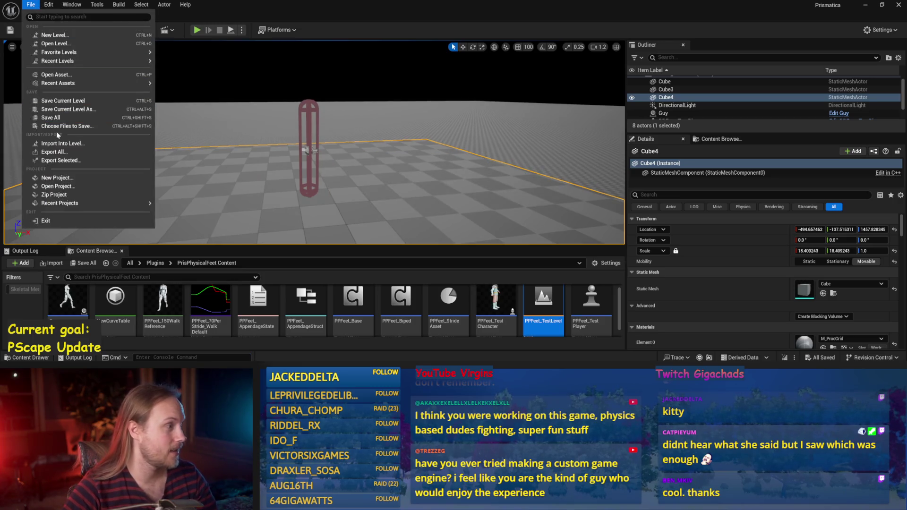
pyautogui.click(453, 203)
pyautogui.moveTo(453, 202); pyautogui.dragTo(444, 200)
pyautogui.scroll(-3, 499, 312)
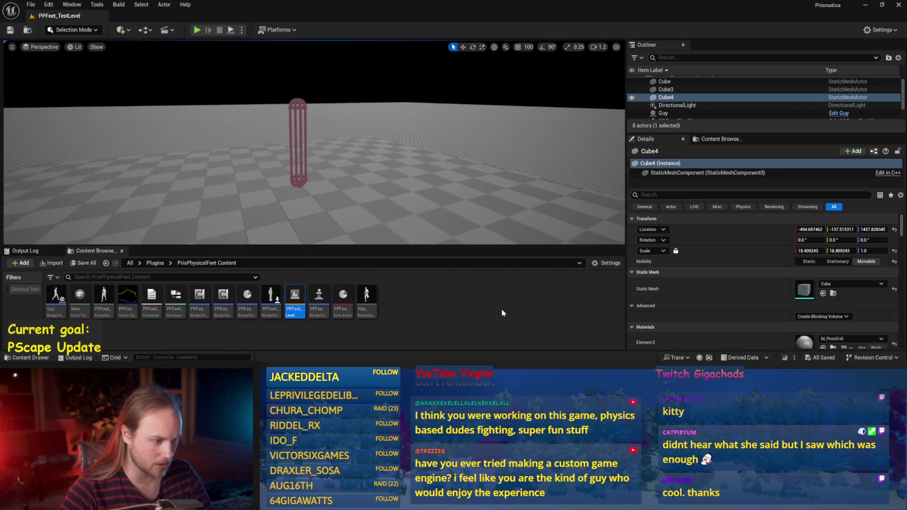
pyautogui.moveTo(490, 246); pyautogui.dragTo(489, 225)
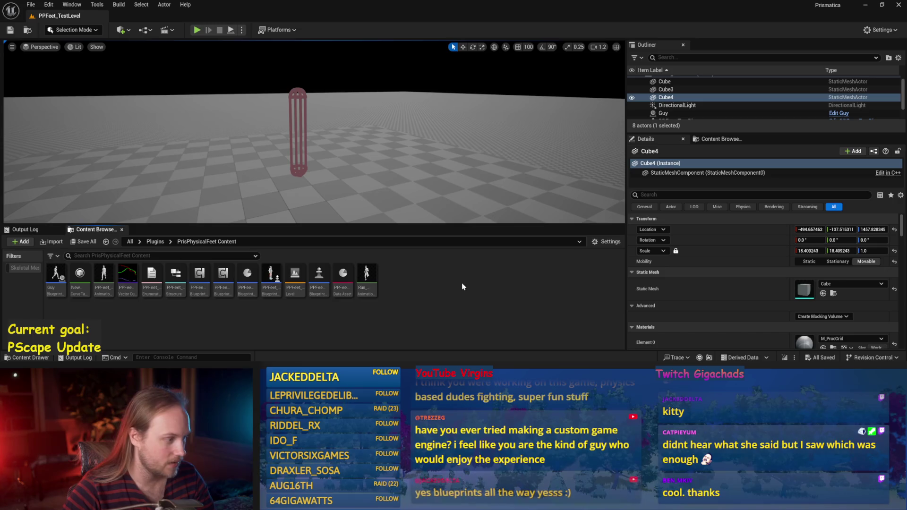
pyautogui.scroll(3, 489, 301)
pyautogui.moveTo(276, 197); pyautogui.dragTo(263, 196)
# Save all modified assets and open the PPFeet_Base blueprint for editing
pyautogui.hotkey('ctrl', 's')
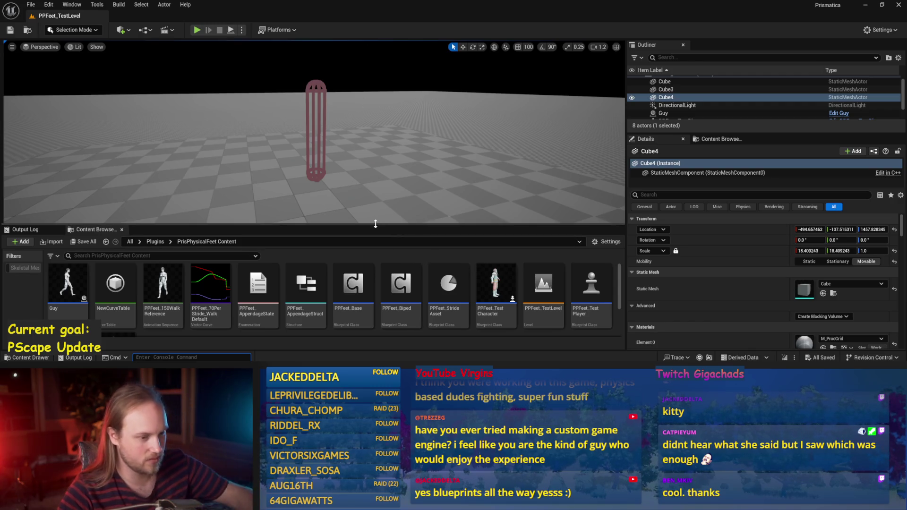
pyautogui.scroll(-2, 377, 293)
pyautogui.click(375, 293)
pyautogui.scroll(2, 367, 296)
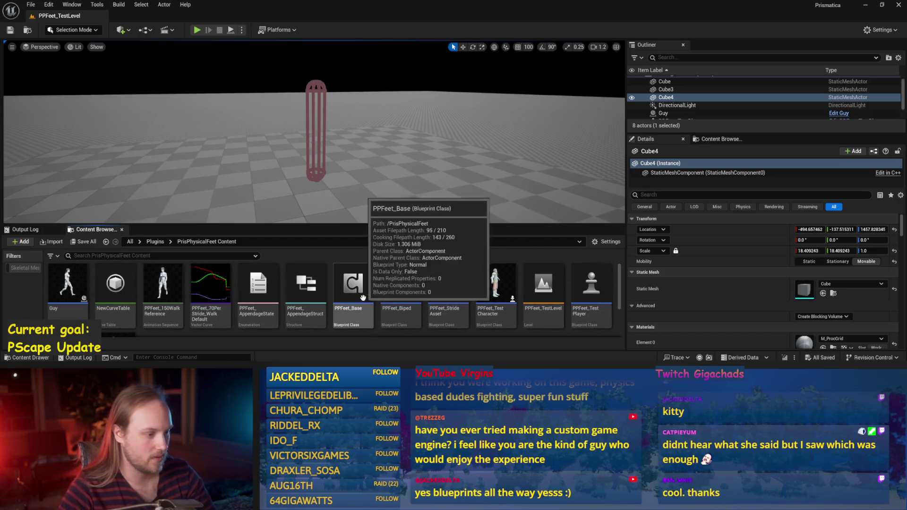
pyautogui.doubleClick(355, 277)
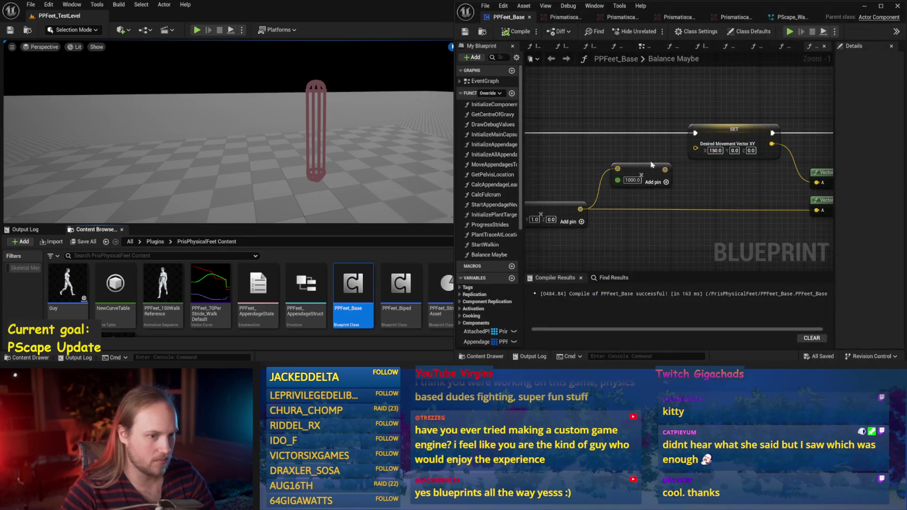
pyautogui.rightClick(538, 47)
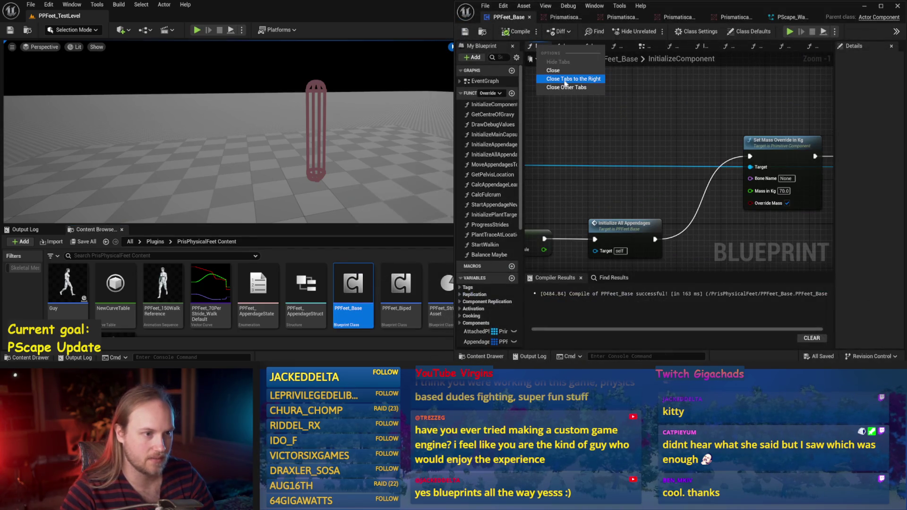
# Close the function graph tabs and open EventGraph, panning to the grab handle nodes
pyautogui.click(566, 82)
pyautogui.click(583, 45)
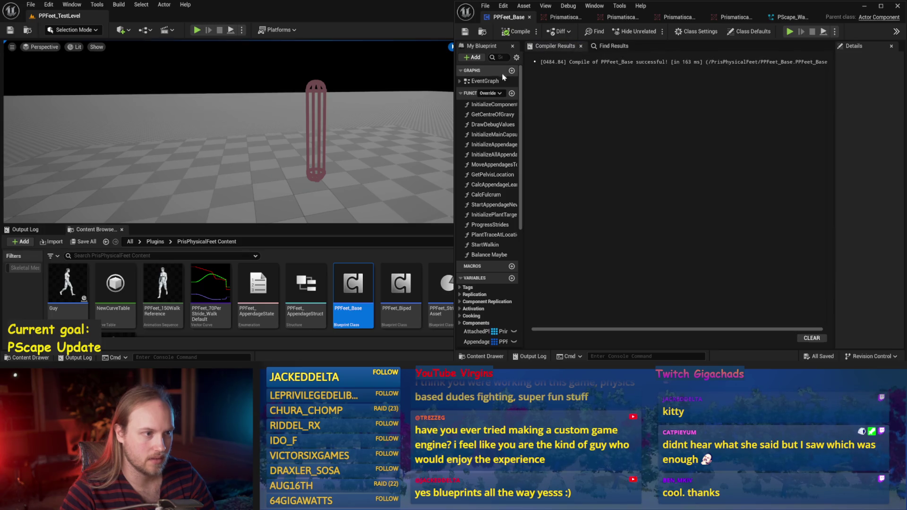
pyautogui.doubleClick(493, 81)
pyautogui.scroll(4, 644, 170)
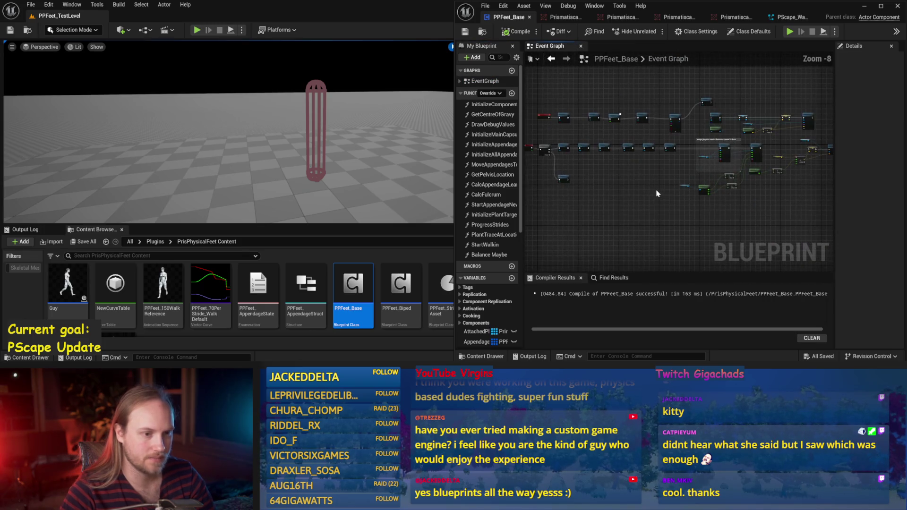
pyautogui.scroll(4, 752, 147)
pyautogui.moveTo(752, 147); pyautogui.dragTo(623, 155)
pyautogui.scroll(1, 624, 155)
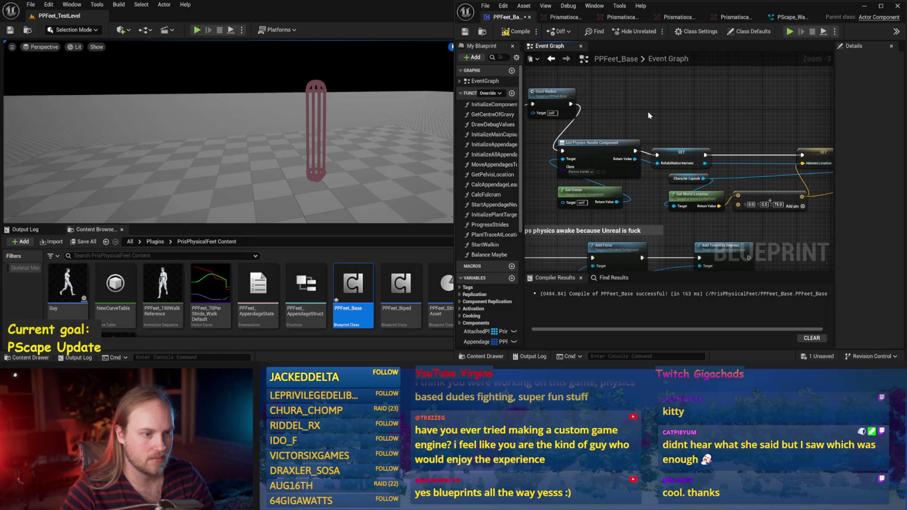
pyautogui.moveTo(662, 122); pyautogui.dragTo(546, 120)
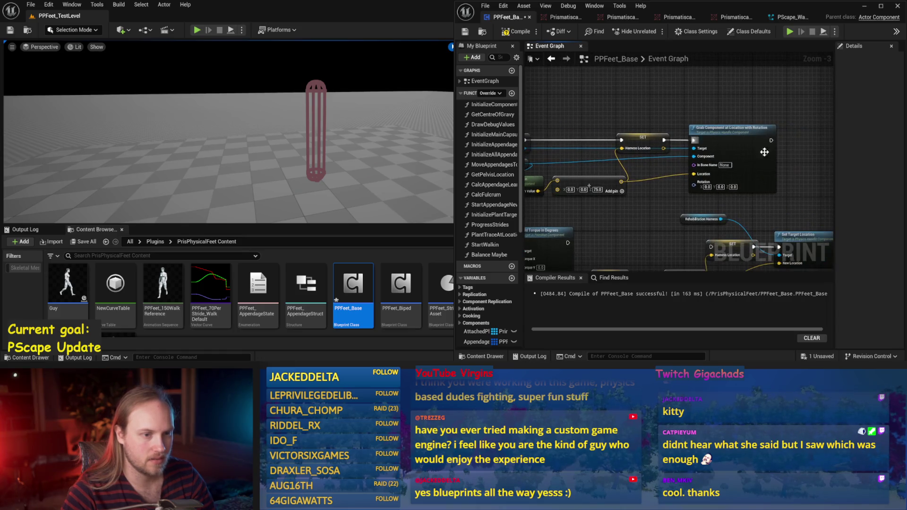
# Compile and save PPFeet_Base, then start simulating the test level
pyautogui.click(517, 31)
pyautogui.click(465, 32)
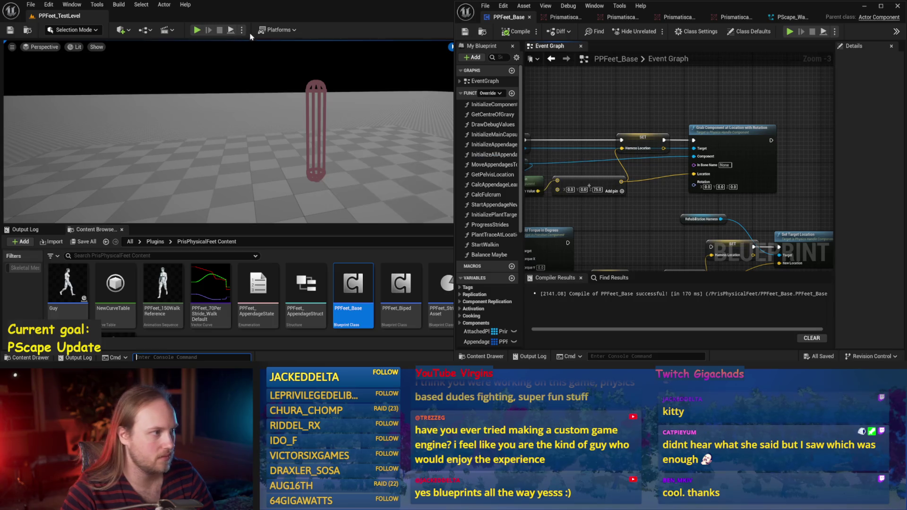
pyautogui.click(231, 30)
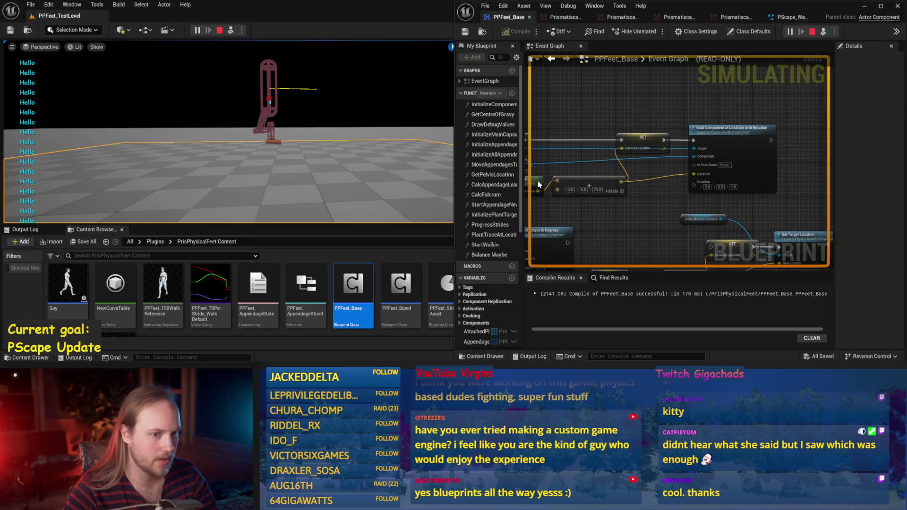
pyautogui.press('Escape')
pyautogui.scroll(3, 580, 121)
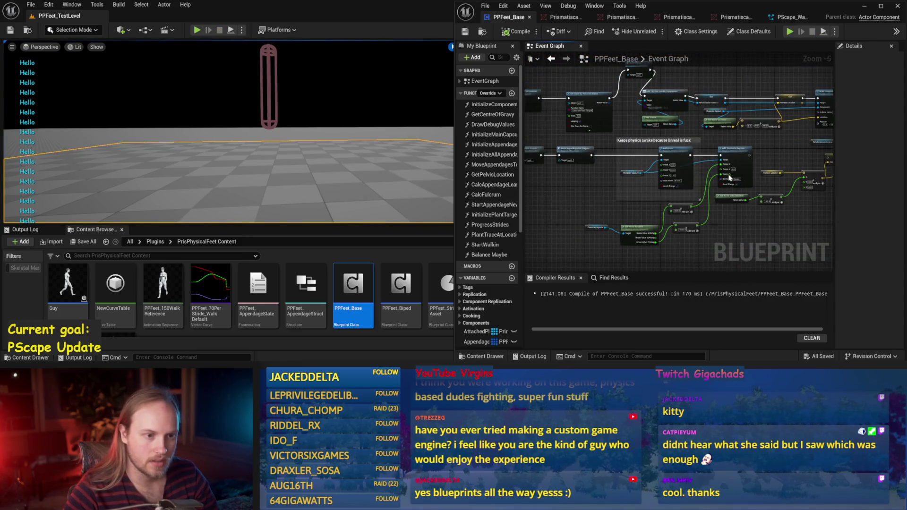
pyautogui.scroll(1, 604, 243)
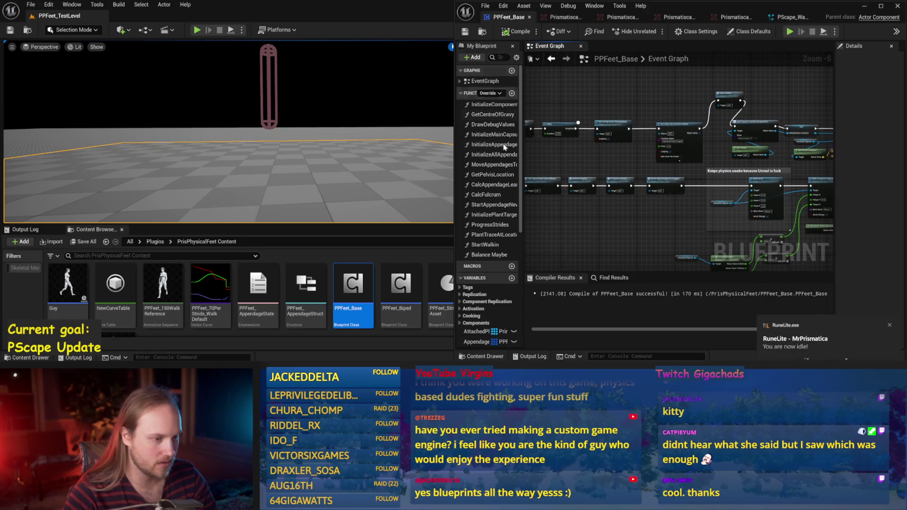
pyautogui.click(611, 278)
# Find the 'print' node in ProgressStrides, delete that Print String, then compile and save
pyautogui.write('print')
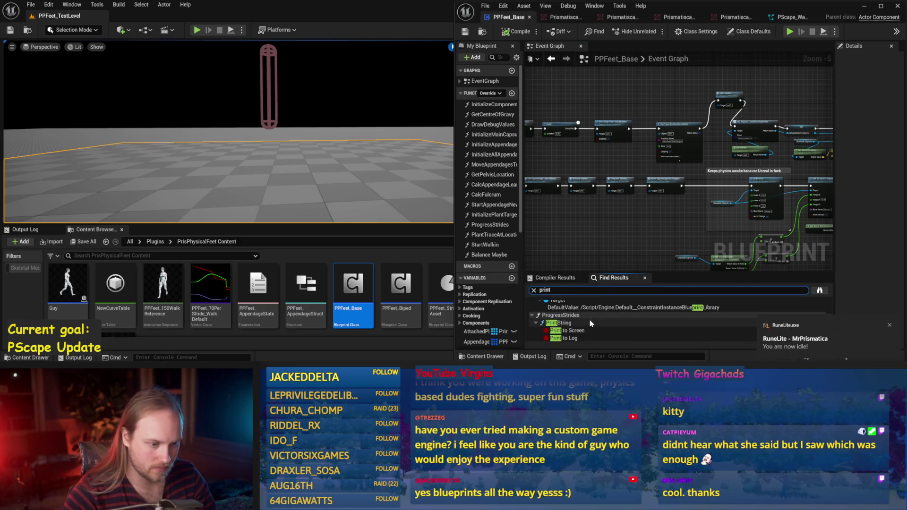
pyautogui.doubleClick(581, 324)
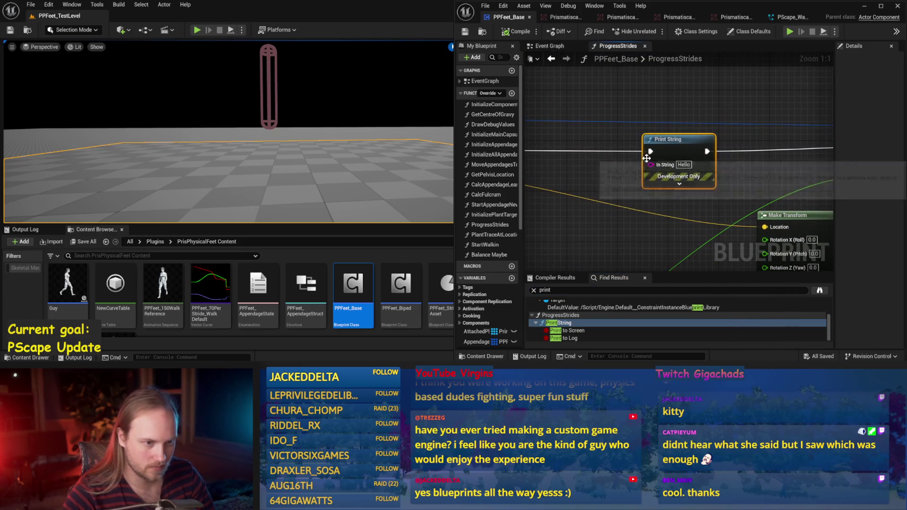
pyautogui.scroll(-2, 622, 156)
pyautogui.doubleClick(598, 148)
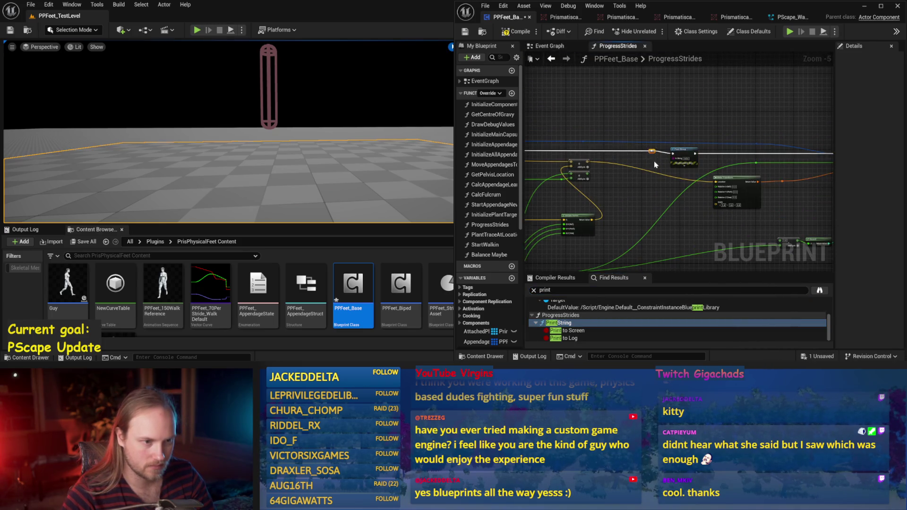
pyautogui.moveTo(623, 138); pyautogui.dragTo(605, 144)
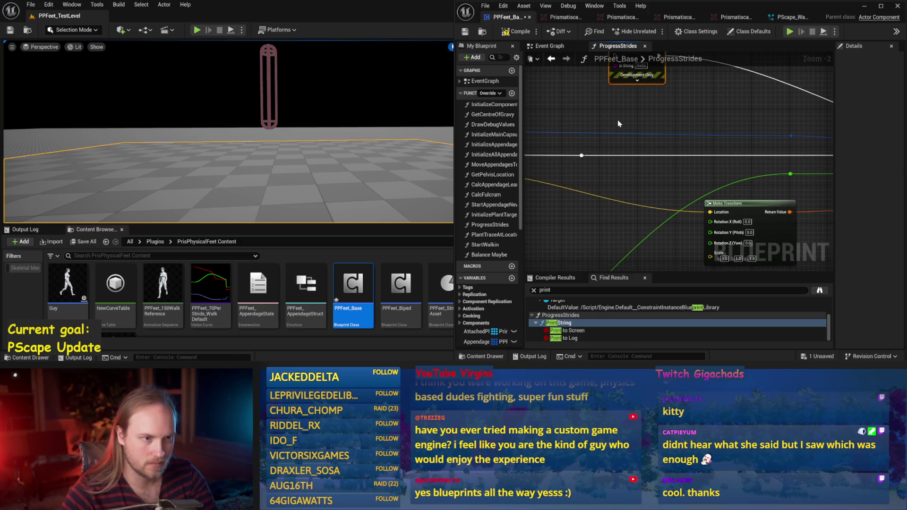
pyautogui.press('Delete')
pyautogui.click(510, 32)
pyautogui.click(465, 32)
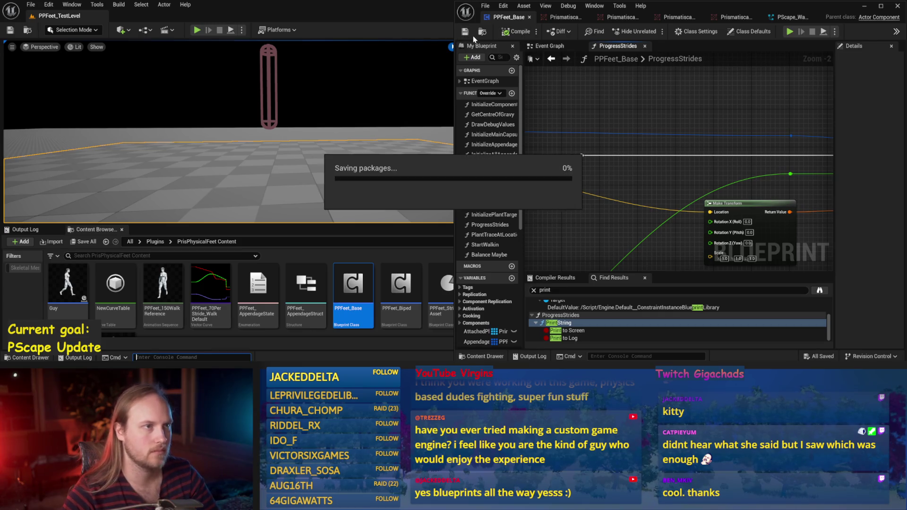
# Run a brief test simulation, then restore the full level editor window layout
pyautogui.click(233, 30)
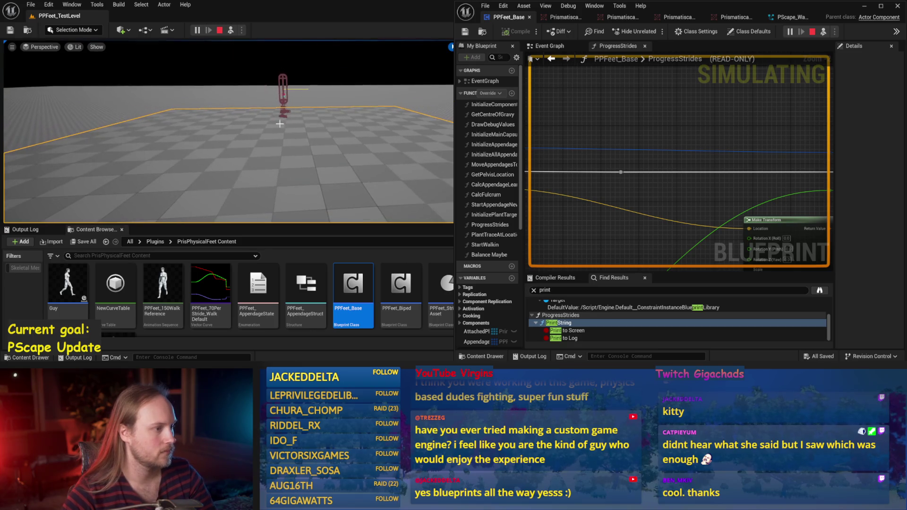
pyautogui.press('Escape')
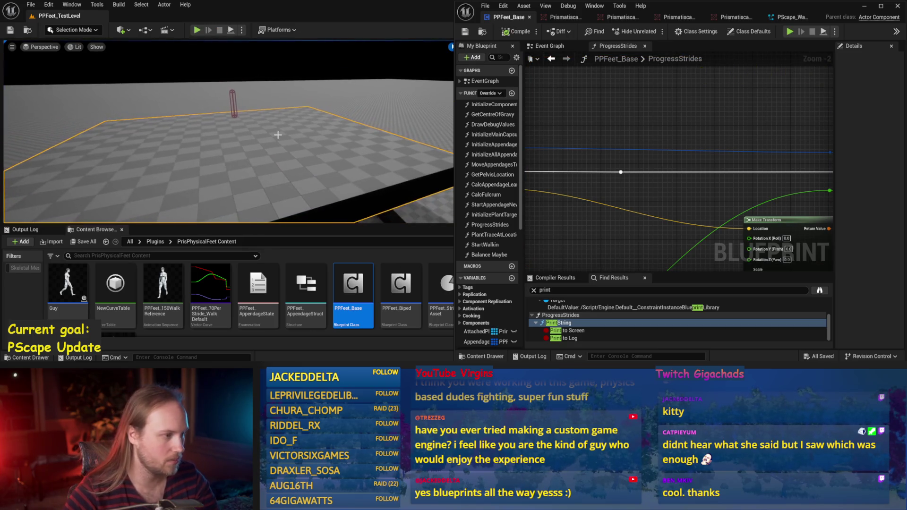
pyautogui.press('F11')
pyautogui.press('F11')
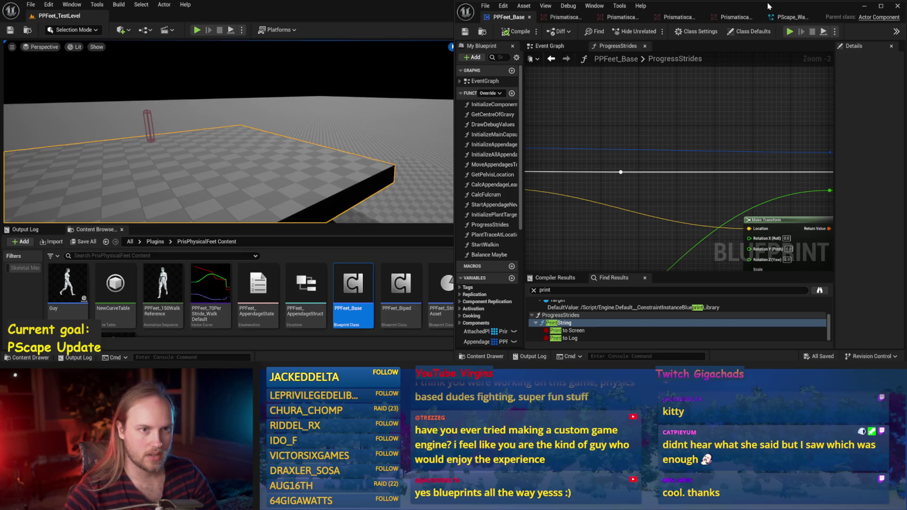
pyautogui.press('super+Down')
pyautogui.hotkey('alt', 'Tab')
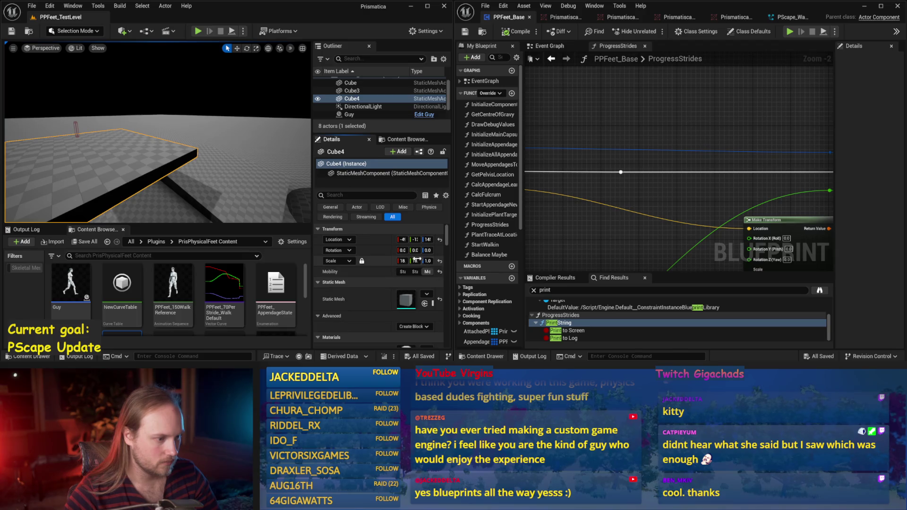
pyautogui.moveTo(168, 198); pyautogui.dragTo(168, 187)
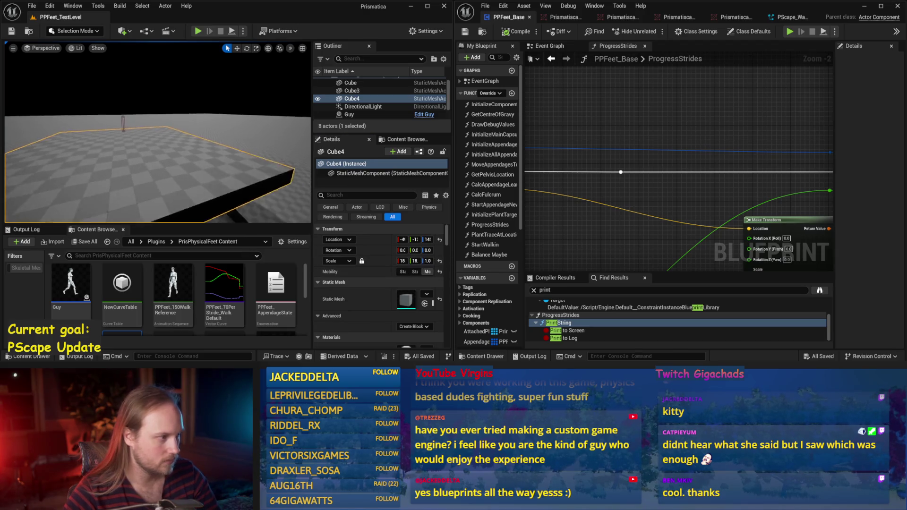
pyautogui.press('w')
pyautogui.press('e')
pyautogui.press('w')
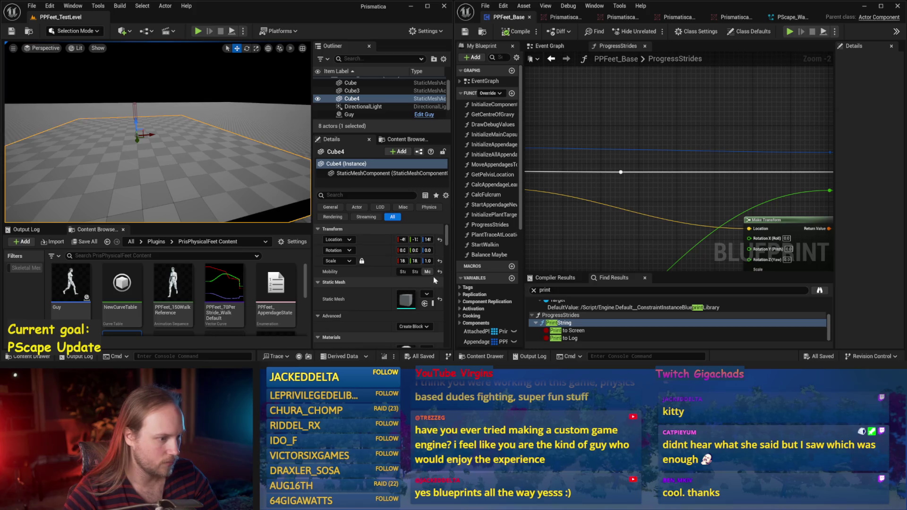
pyautogui.press('f')
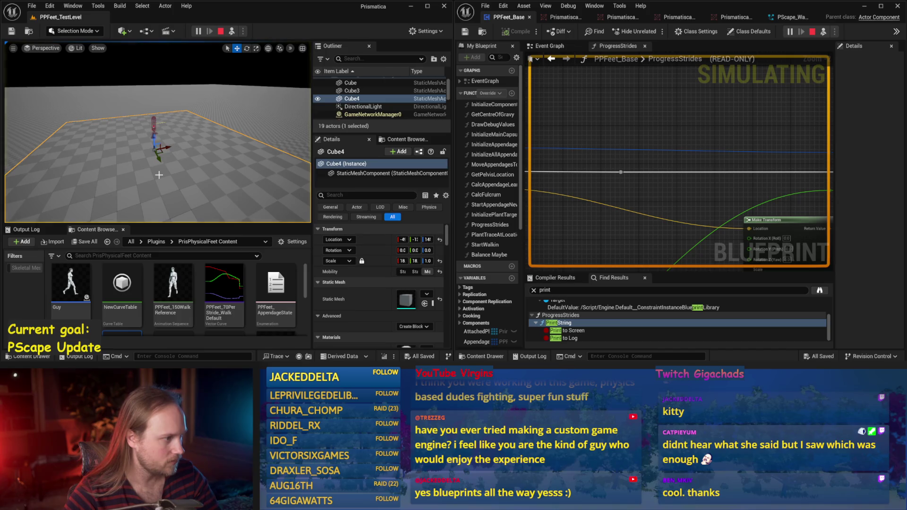
pyautogui.press('e')
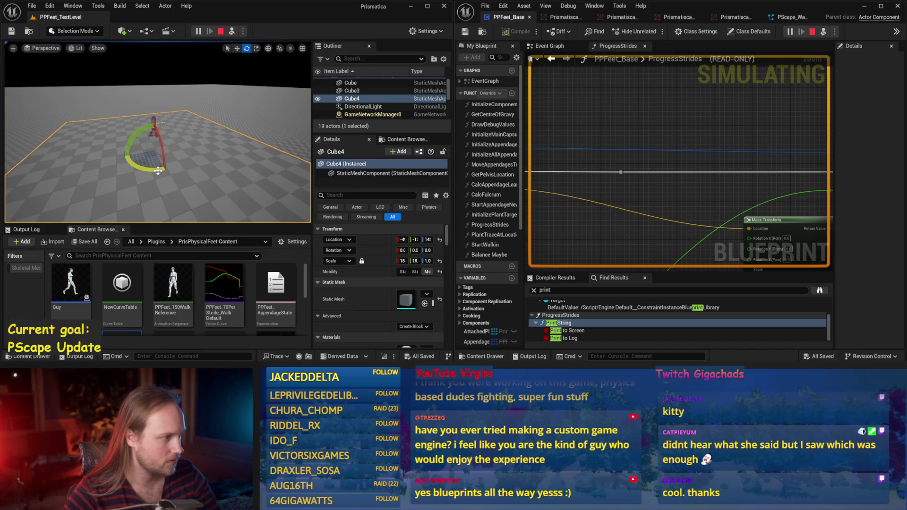
pyautogui.moveTo(158, 170); pyautogui.dragTo(163, 166)
pyautogui.moveTo(140, 131); pyautogui.dragTo(146, 158)
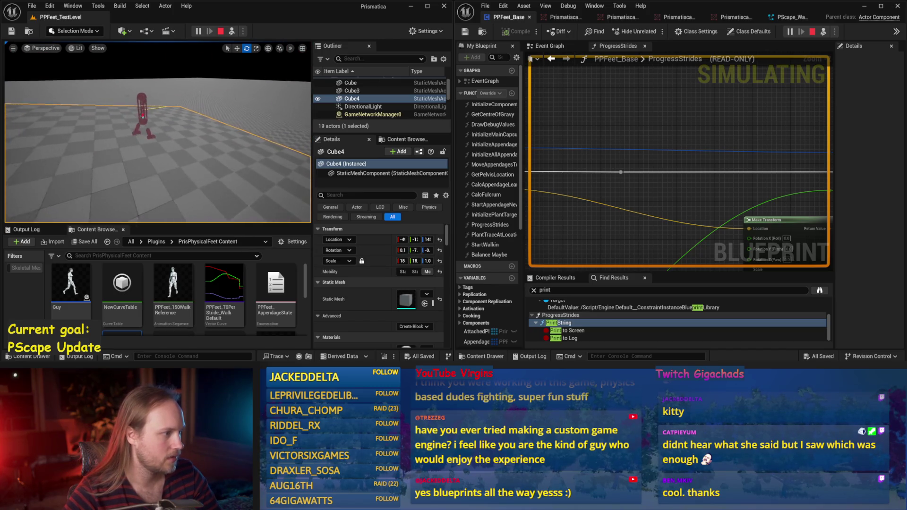
pyautogui.press('w')
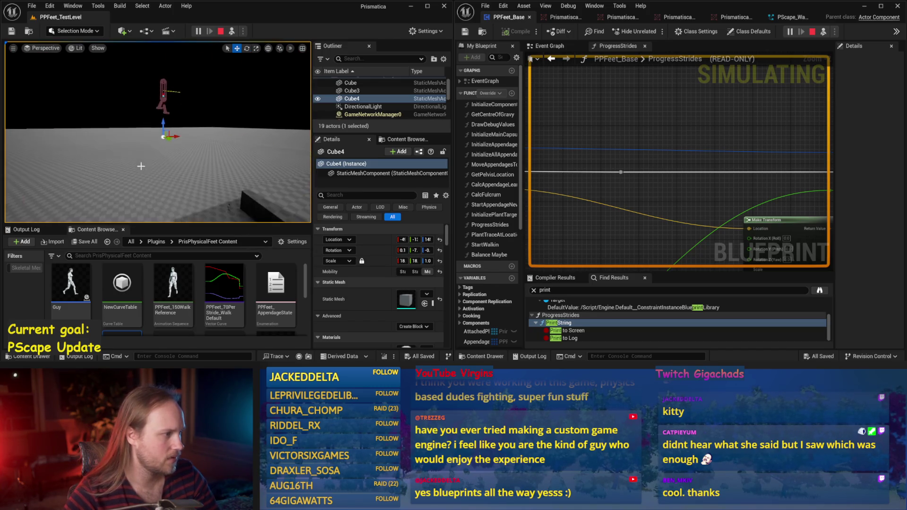
pyautogui.press('Escape')
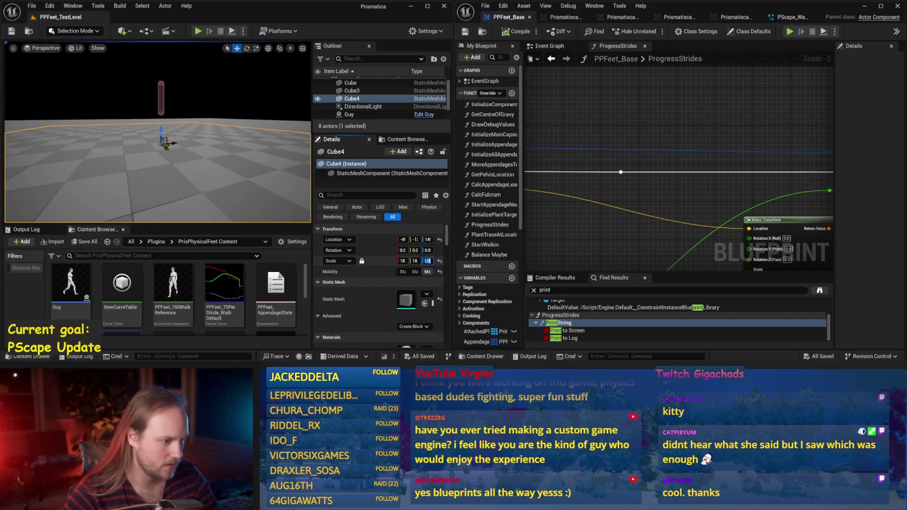
# Set Cube4's Scale Z to 0.2 with scale lock on, giving 3.6 × 3.6 × 0.2
pyautogui.click(426, 261)
pyautogui.write('0')
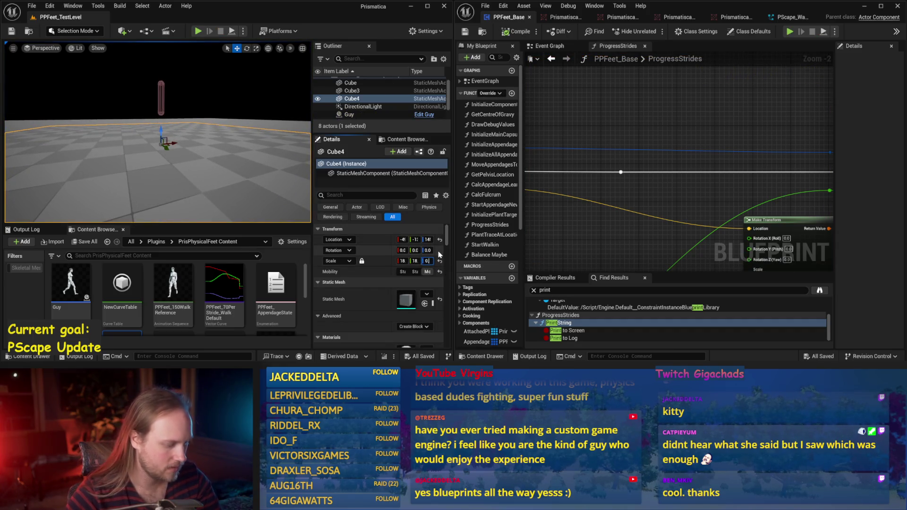
pyautogui.write('.2')
pyautogui.press('Return')
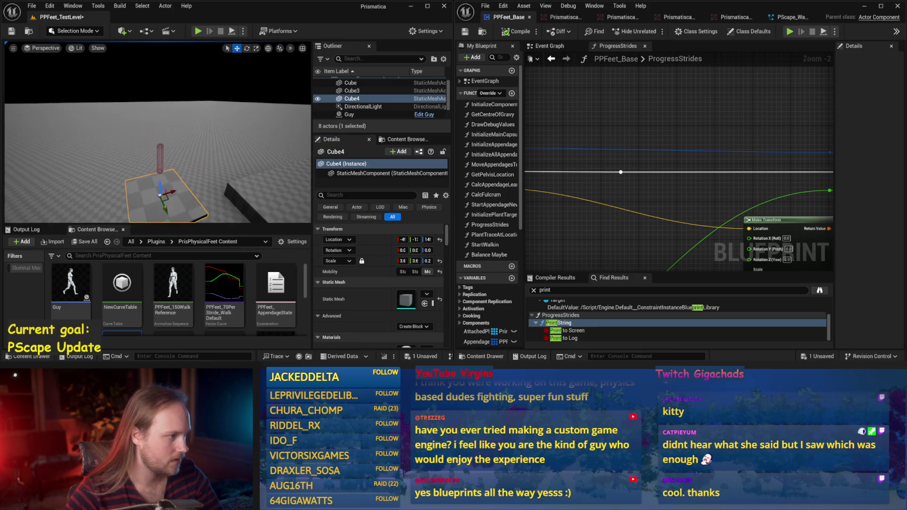
pyautogui.scroll(2, 158, 142)
pyautogui.moveTo(187, 146); pyautogui.dragTo(175, 134)
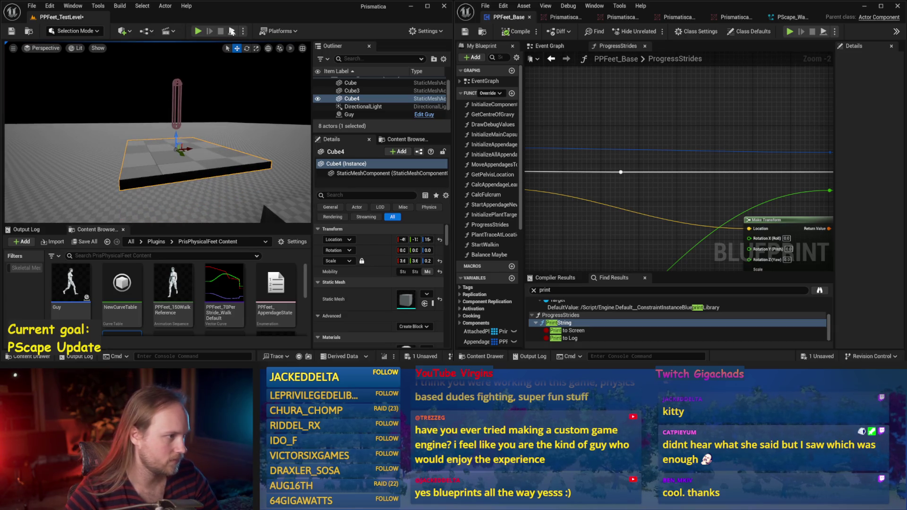
# Run a test simulation on the smaller floor, stop it, and save the level
pyautogui.click(231, 31)
pyautogui.moveTo(70, 62); pyautogui.dragTo(70, 63)
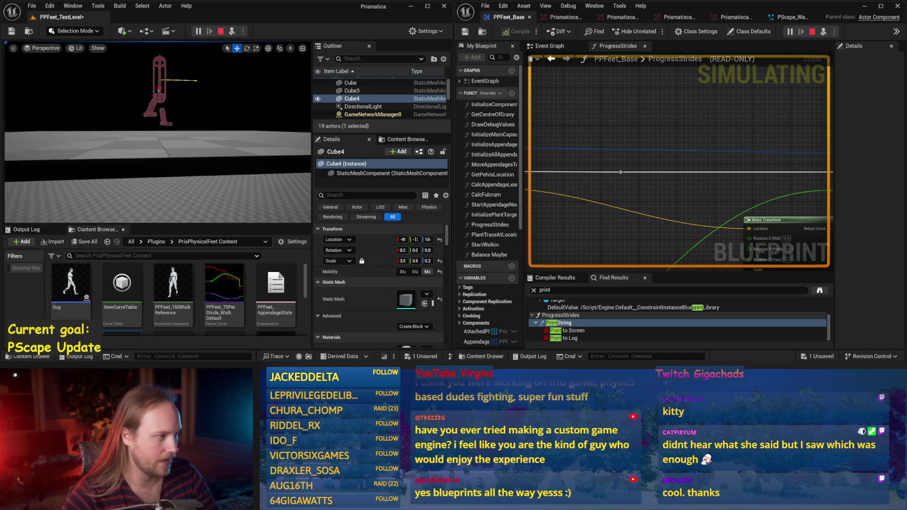
pyautogui.press('Escape')
pyautogui.hotkey('ctrl', 's')
pyautogui.press('g')
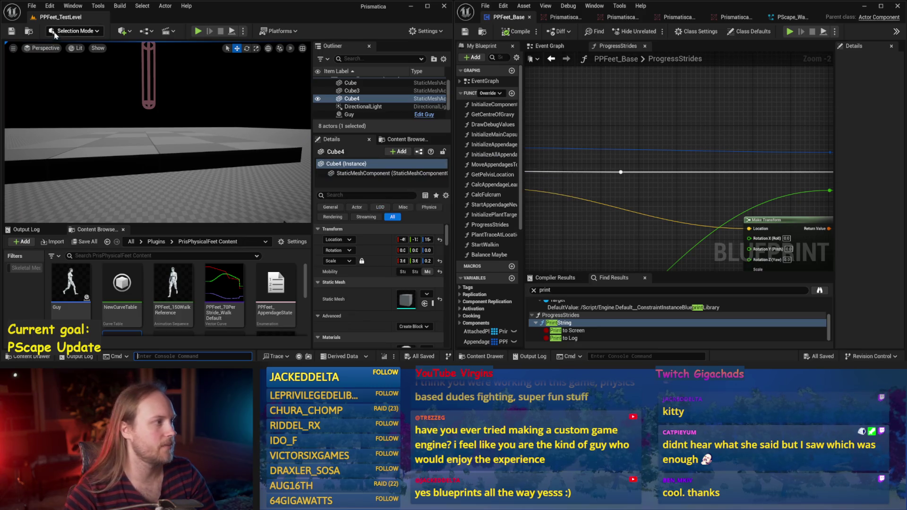
pyautogui.click(32, 6)
pyautogui.click(66, 92)
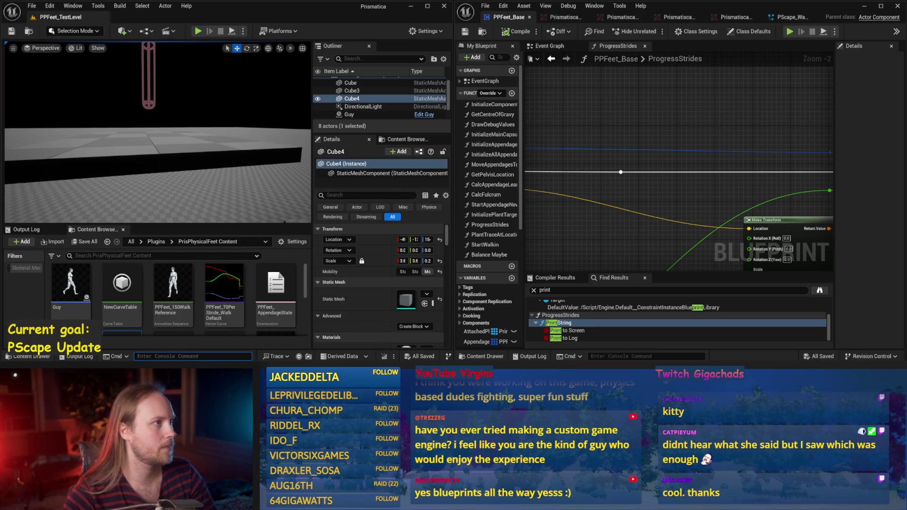
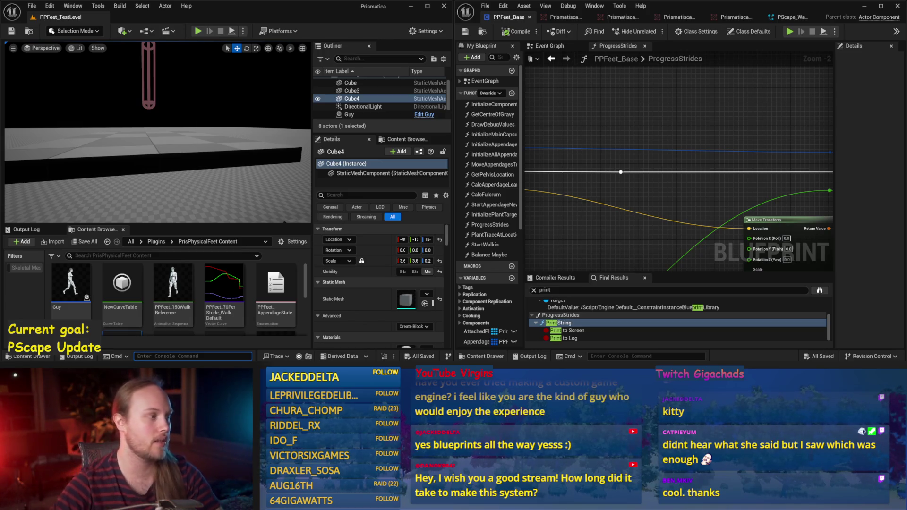
# Frame the viewport camera close on the pink capsule above the platforms
pyautogui.moveTo(176, 151); pyautogui.dragTo(176, 150)
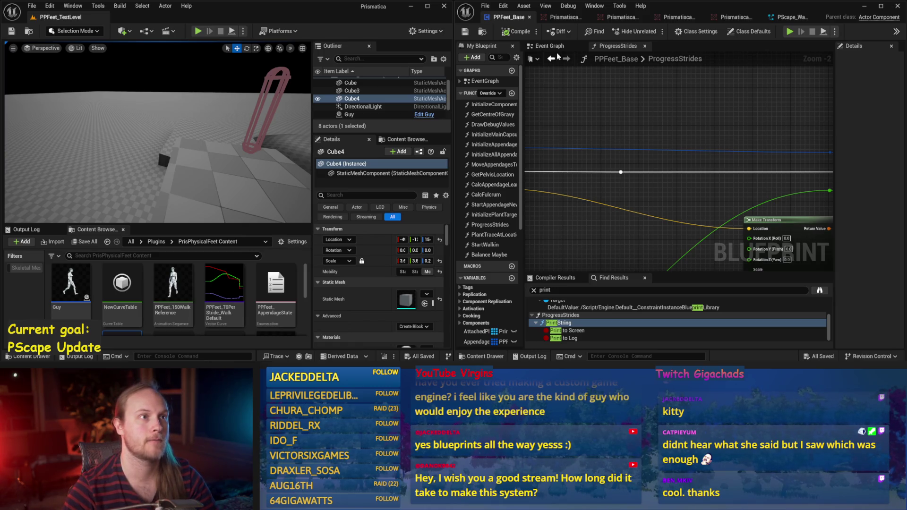
pyautogui.moveTo(194, 123)
pyautogui.mouseDown()
pyautogui.moveTo(223, 127)
pyautogui.moveTo(207, 126)
pyautogui.mouseUp()
pyautogui.press('`')
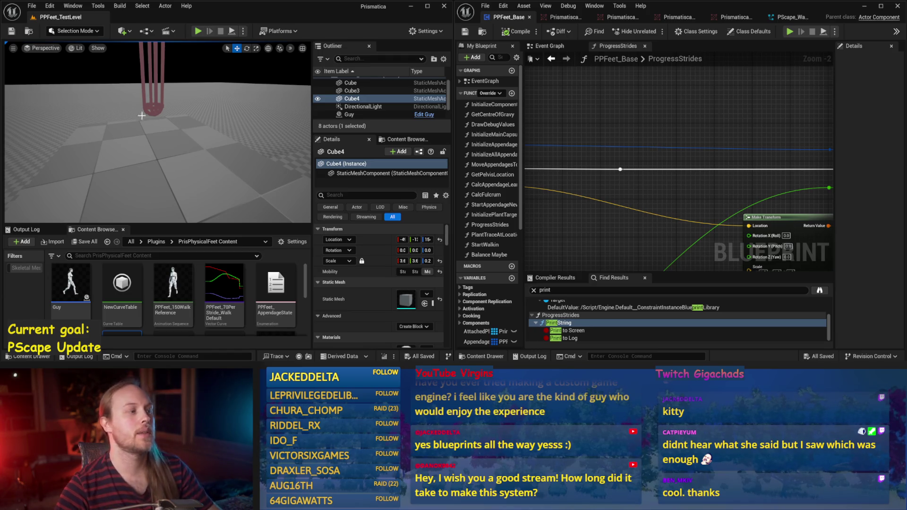
pyautogui.moveTo(178, 128); pyautogui.dragTo(178, 121)
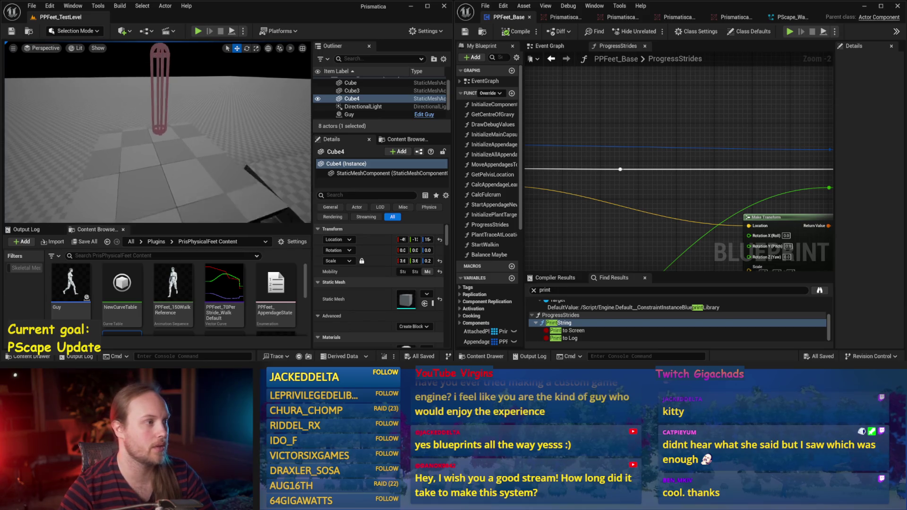
# Simulate the level in immersive F11 view to watch the walking legs, then stop and save
pyautogui.click(231, 31)
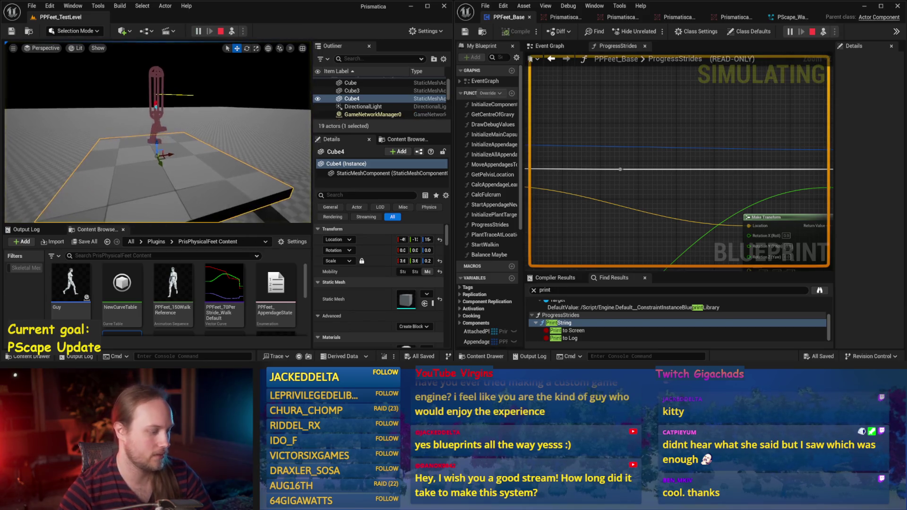
pyautogui.moveTo(160, 141); pyautogui.dragTo(161, 140)
pyautogui.press('F11')
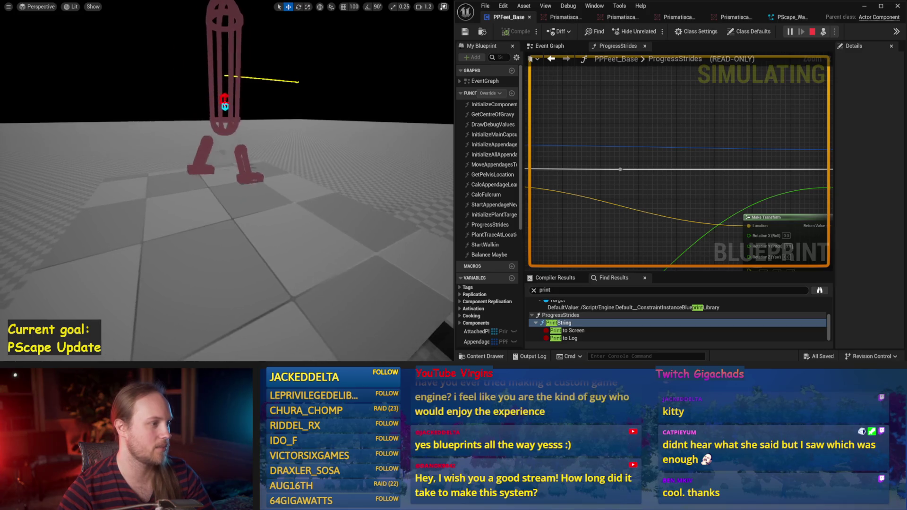
pyautogui.press('Escape')
pyautogui.hotkey('ctrl', 's')
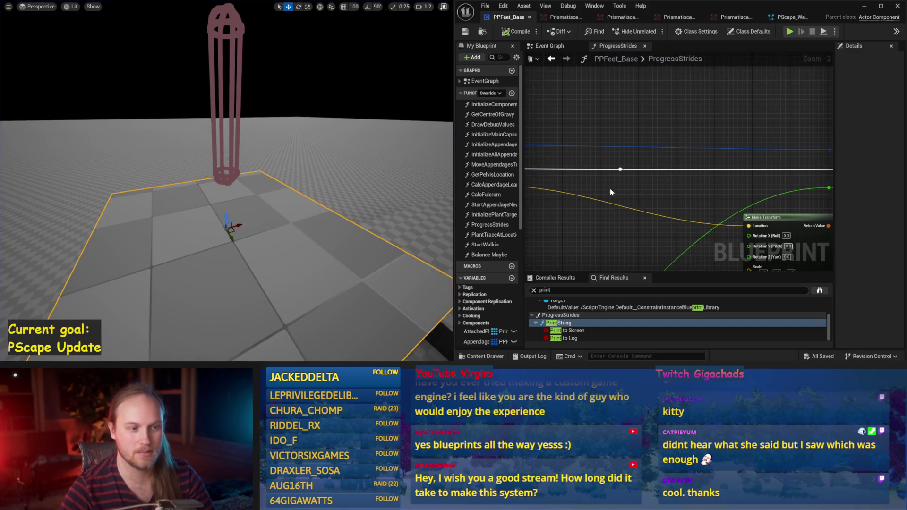
pyautogui.scroll(-2, 628, 156)
# Compile PPFeet_Base and return to its Event Graph
pyautogui.click(517, 31)
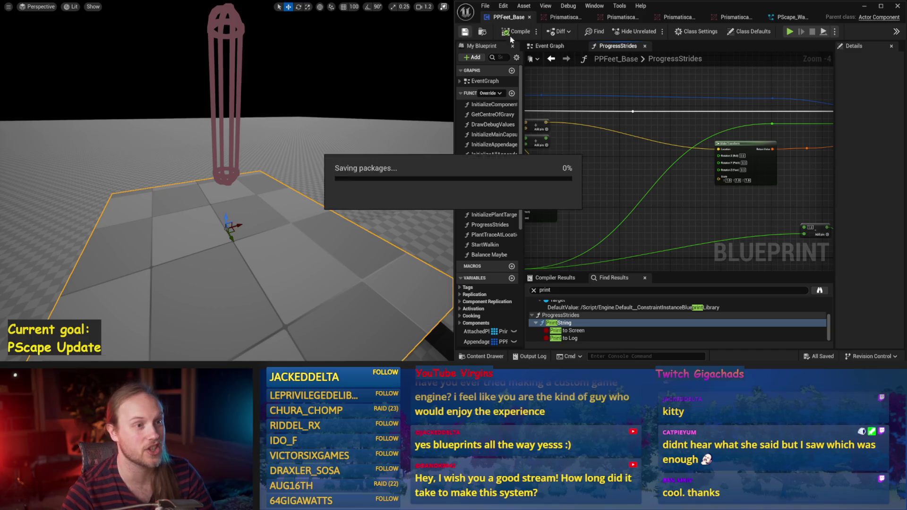
pyautogui.click(551, 58)
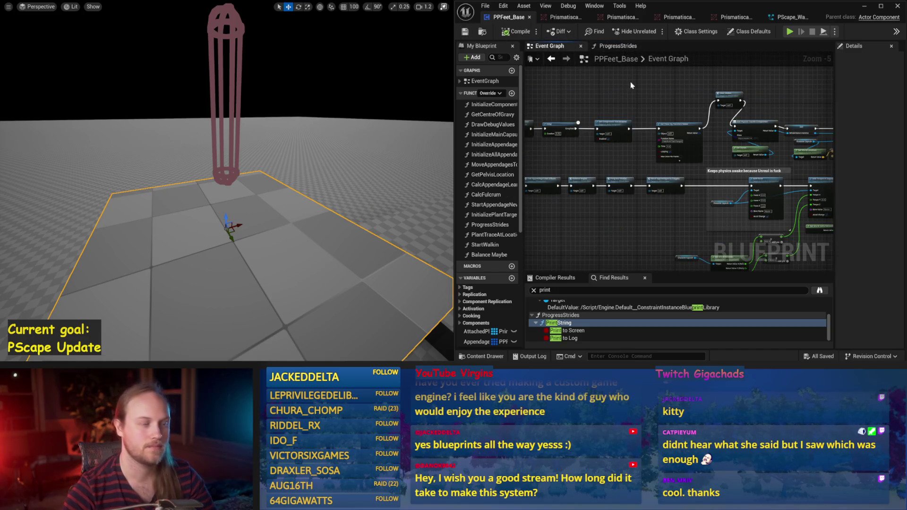
pyautogui.scroll(-1, 576, 133)
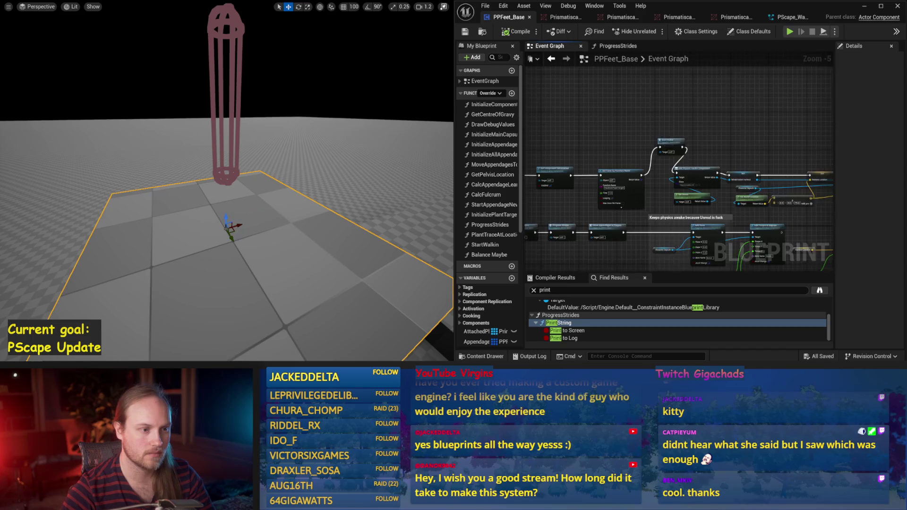
pyautogui.scroll(3, 670, 207)
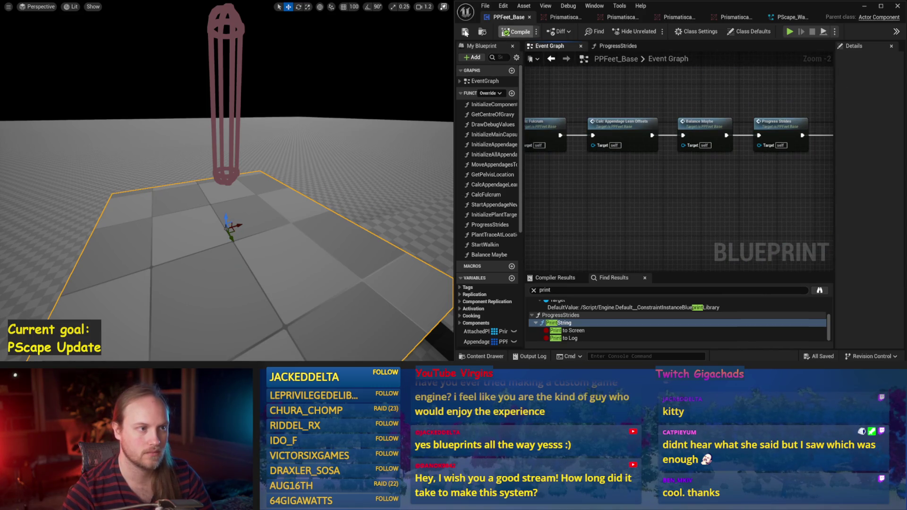
# Move the Draw Debug Values node up below the Sequence node's Then 1 pin
pyautogui.moveTo(834, 179); pyautogui.dragTo(868, 180)
pyautogui.moveTo(615, 187); pyautogui.dragTo(726, 182)
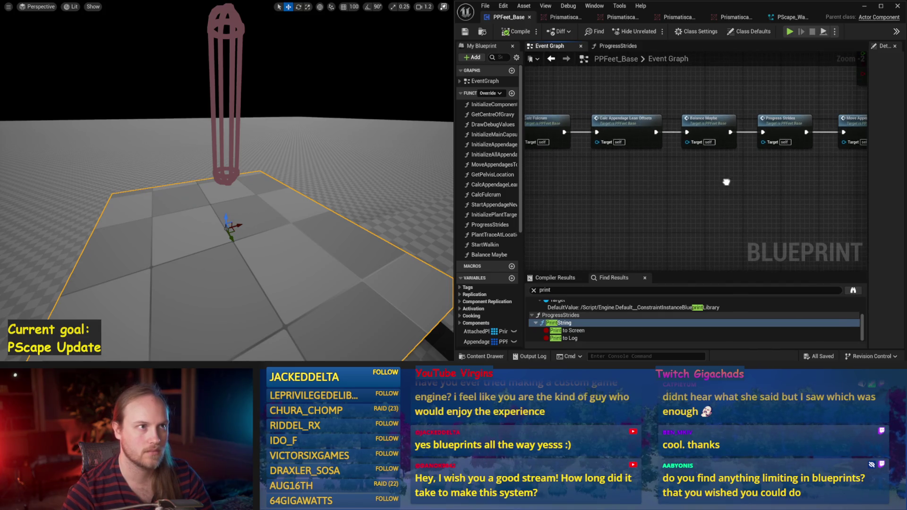
pyautogui.moveTo(670, 190); pyautogui.dragTo(696, 199)
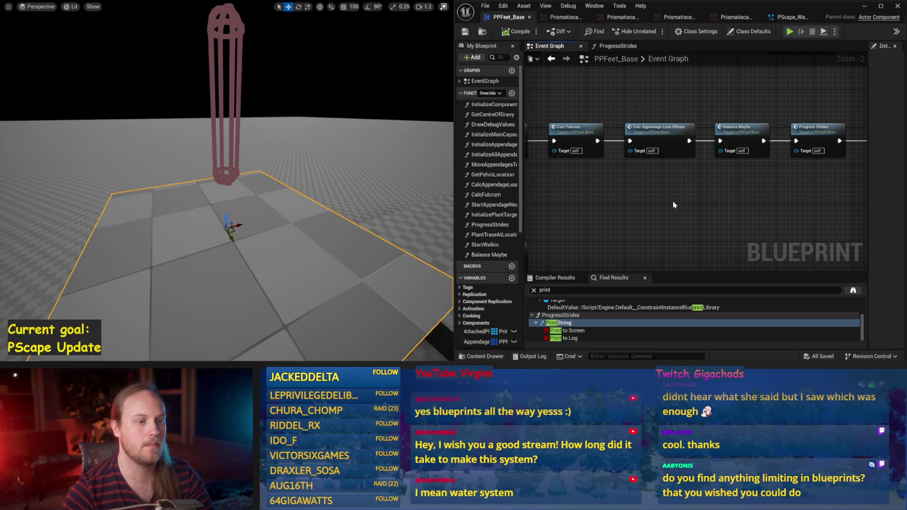
pyautogui.moveTo(650, 202); pyautogui.dragTo(700, 192)
pyautogui.click(533, 289)
pyautogui.moveTo(649, 203); pyautogui.dragTo(699, 218)
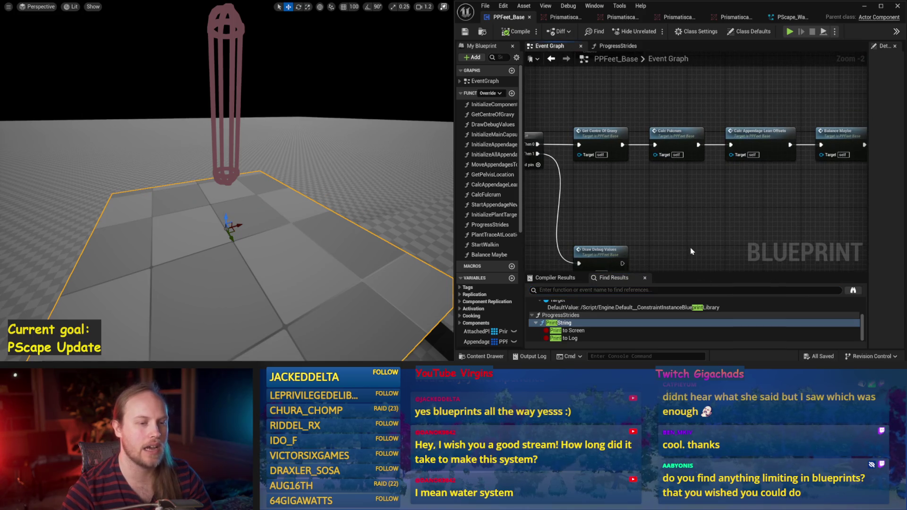
pyautogui.moveTo(650, 253)
pyautogui.mouseDown()
pyautogui.moveTo(690, 232)
pyautogui.moveTo(642, 165)
pyautogui.mouseUp()
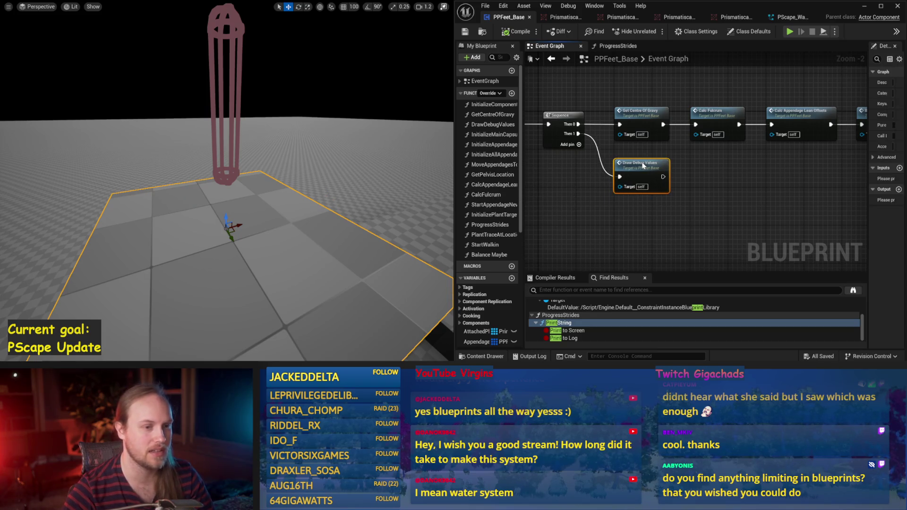
pyautogui.moveTo(701, 185); pyautogui.dragTo(666, 197)
pyautogui.moveTo(867, 185); pyautogui.dragTo(810, 185)
pyautogui.click(684, 222)
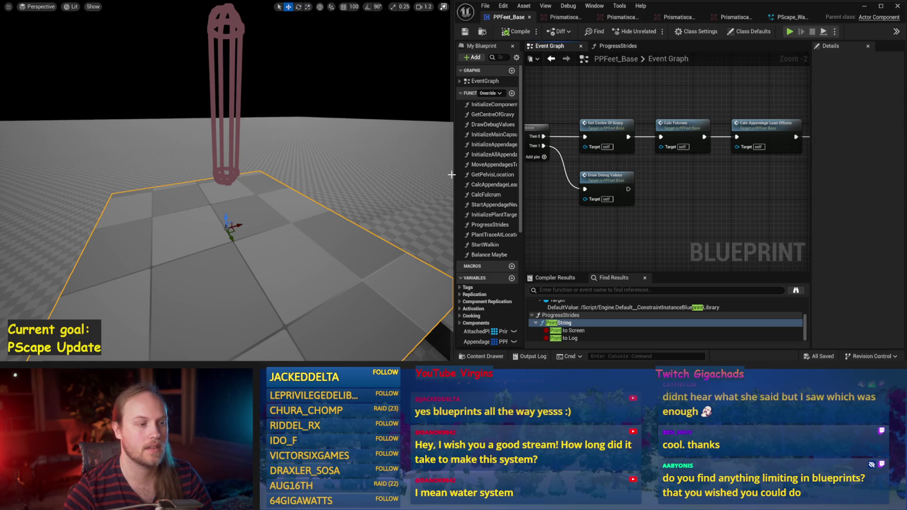
# Widen the blueprint editor and open the CalcAppendageLeanOffsets function graph
pyautogui.moveTo(451, 175)
pyautogui.mouseDown()
pyautogui.moveTo(344, 180)
pyautogui.moveTo(325, 195)
pyautogui.moveTo(289, 189)
pyautogui.mouseUp()
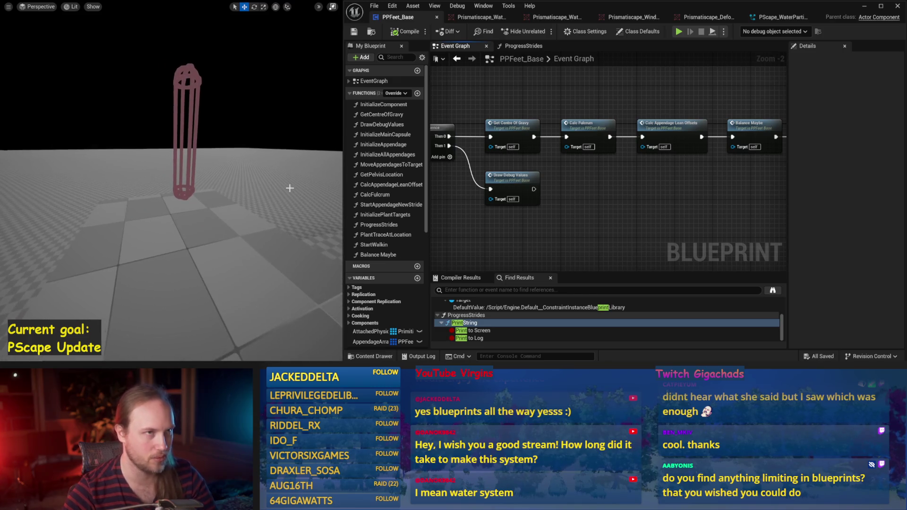
pyautogui.moveTo(536, 184); pyautogui.dragTo(555, 206)
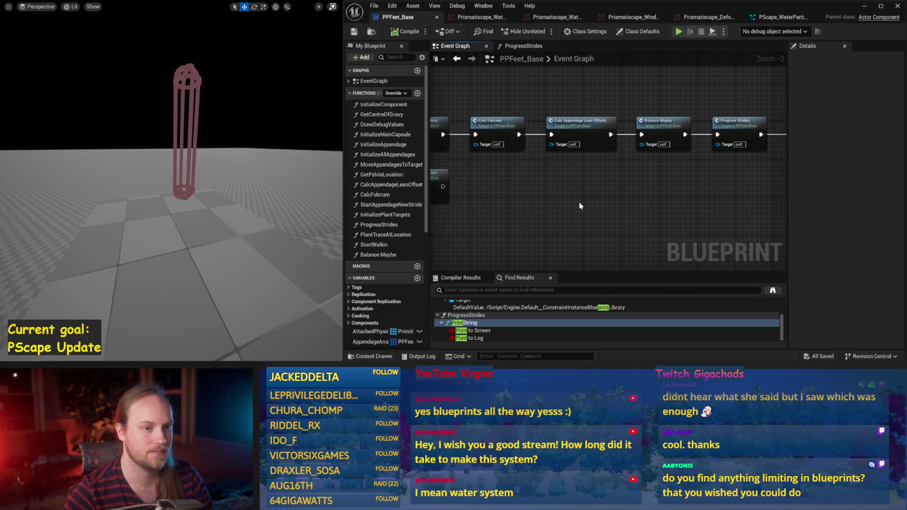
pyautogui.moveTo(621, 199); pyautogui.dragTo(763, 214)
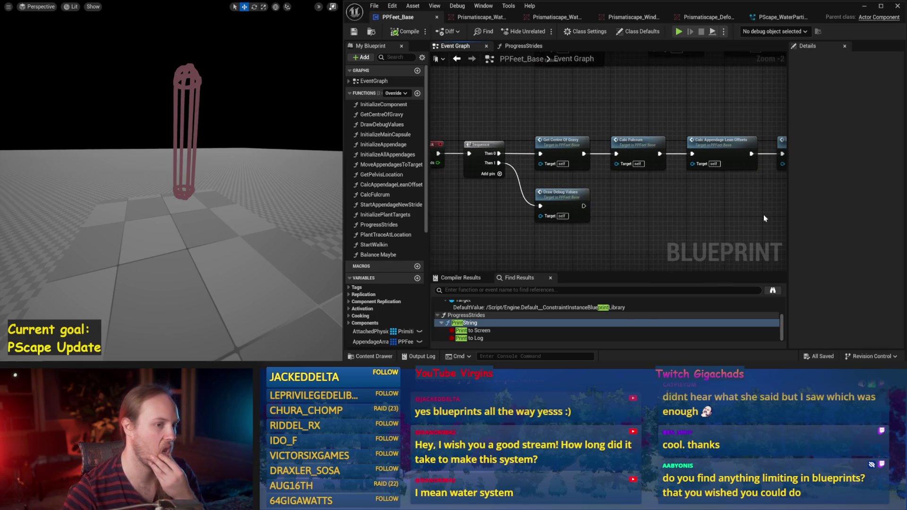
pyautogui.moveTo(707, 214); pyautogui.dragTo(616, 195)
pyautogui.doubleClick(628, 134)
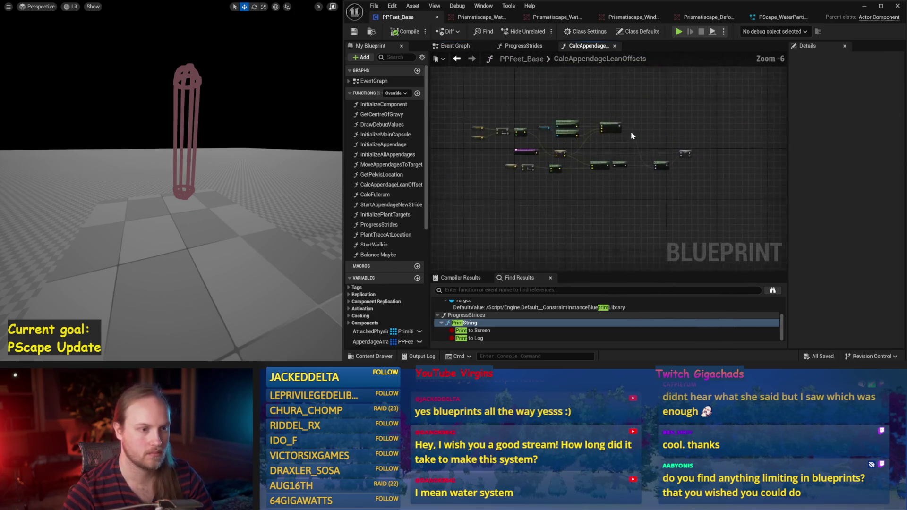
# Go back to the Event Graph, frame the Event Tick and Sequence chain, and save PPFeet_Base
pyautogui.scroll(-2, 598, 144)
pyautogui.moveTo(585, 164)
pyautogui.mouseDown()
pyautogui.moveTo(566, 161)
pyautogui.moveTo(590, 162)
pyautogui.moveTo(574, 162)
pyautogui.mouseUp()
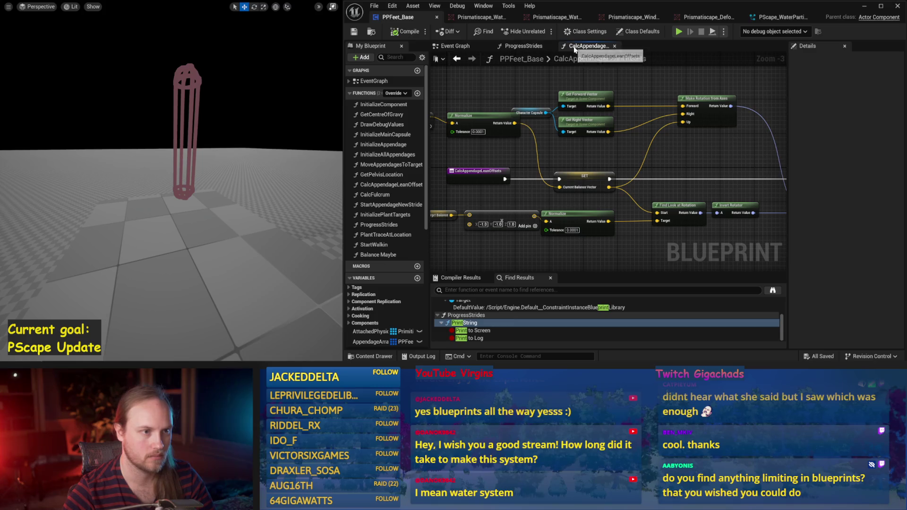
pyautogui.click(463, 45)
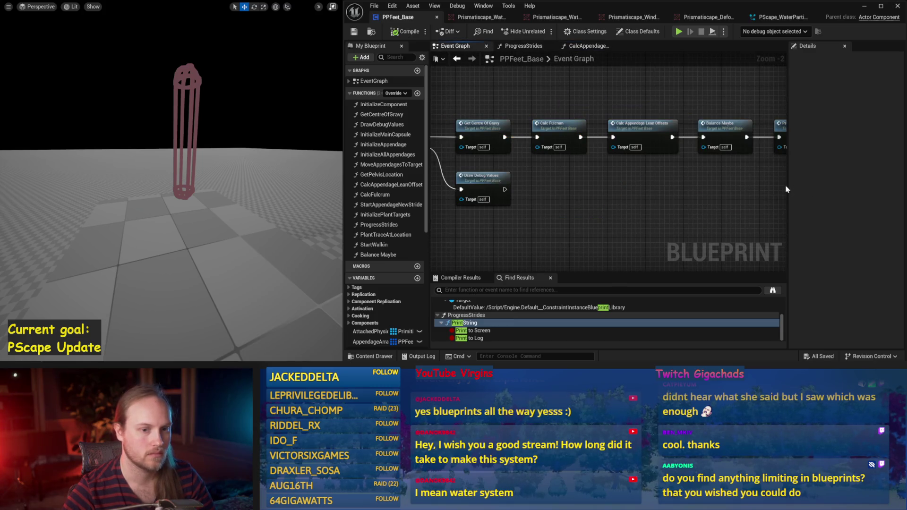
pyautogui.moveTo(788, 187); pyautogui.dragTo(857, 187)
pyautogui.moveTo(638, 184); pyautogui.dragTo(718, 192)
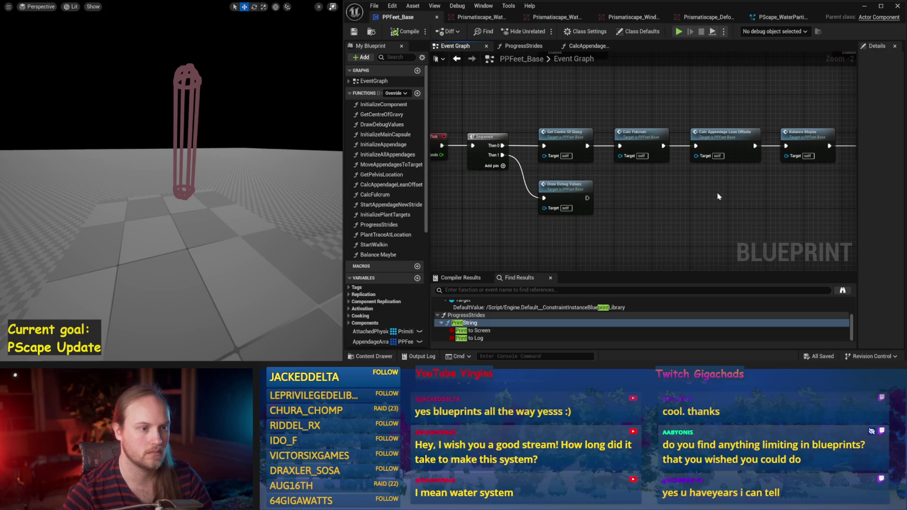
pyautogui.moveTo(653, 194); pyautogui.dragTo(725, 208)
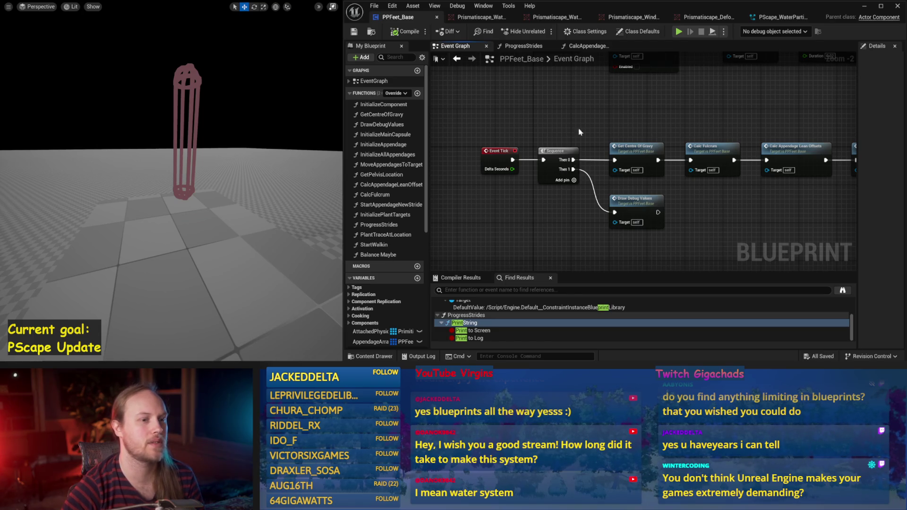
pyautogui.click(354, 31)
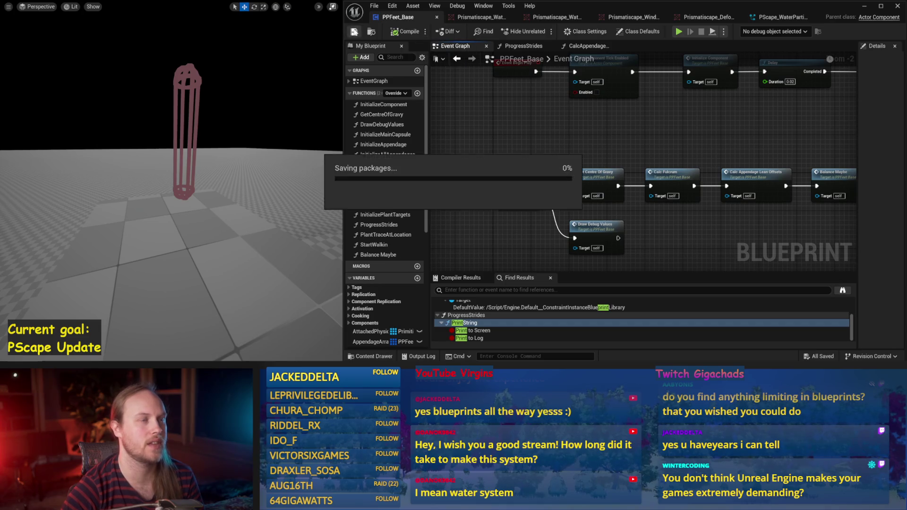
# Pan around the Event Graph to review the node chain
pyautogui.moveTo(588, 157); pyautogui.dragTo(504, 157)
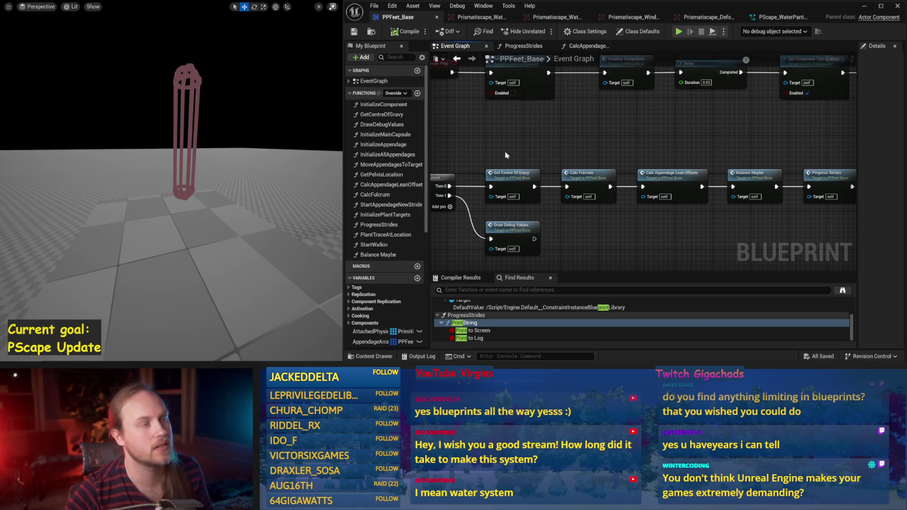
pyautogui.moveTo(570, 147); pyautogui.dragTo(589, 135)
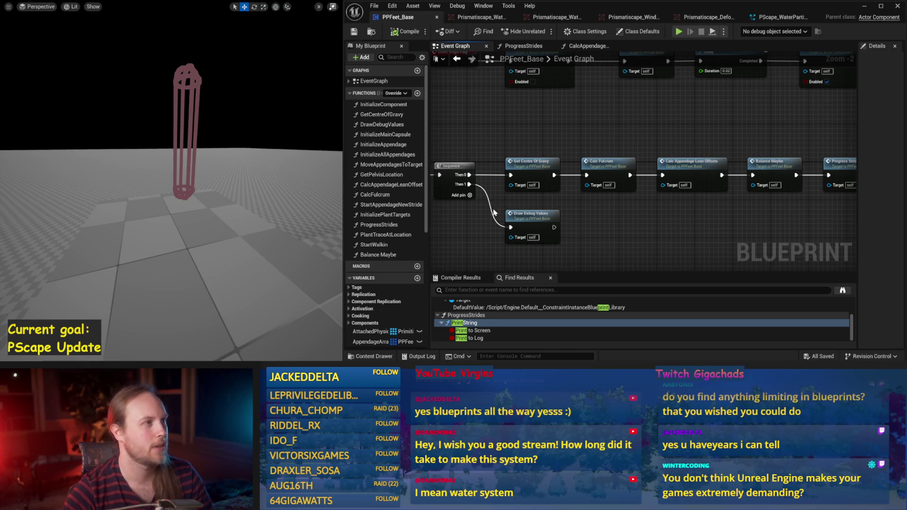
pyautogui.moveTo(533, 146); pyautogui.dragTo(576, 140)
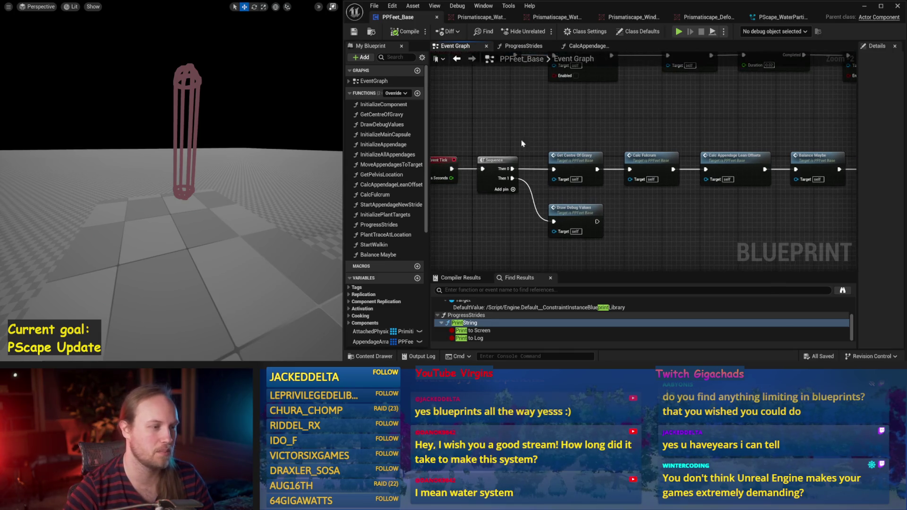
pyautogui.moveTo(491, 133)
pyautogui.mouseDown()
pyautogui.moveTo(501, 147)
pyautogui.moveTo(491, 152)
pyautogui.moveTo(510, 148)
pyautogui.mouseUp()
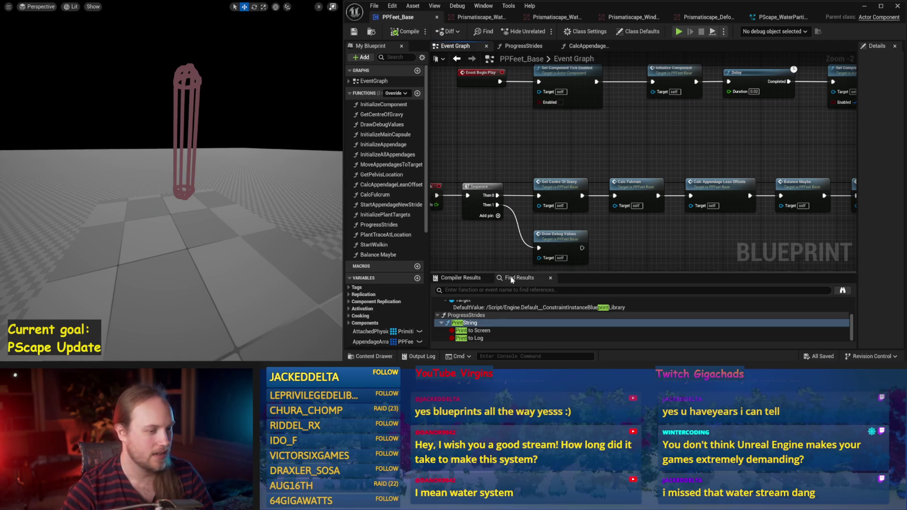
pyautogui.moveTo(615, 251)
pyautogui.mouseDown()
pyautogui.moveTo(594, 232)
pyautogui.moveTo(601, 251)
pyautogui.mouseUp()
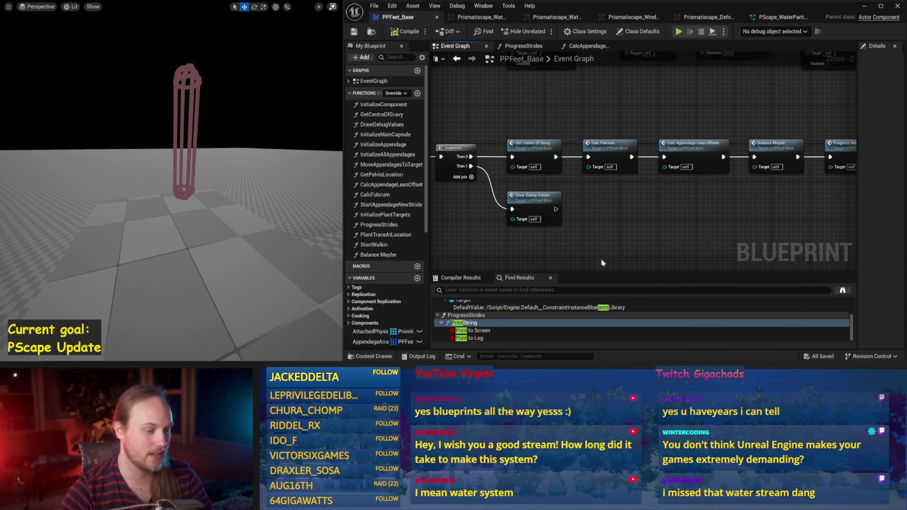
# Show the Compiler Results panel and frame the Event Tick and Sequence nodes
pyautogui.click(472, 281)
pyautogui.moveTo(763, 205); pyautogui.dragTo(702, 219)
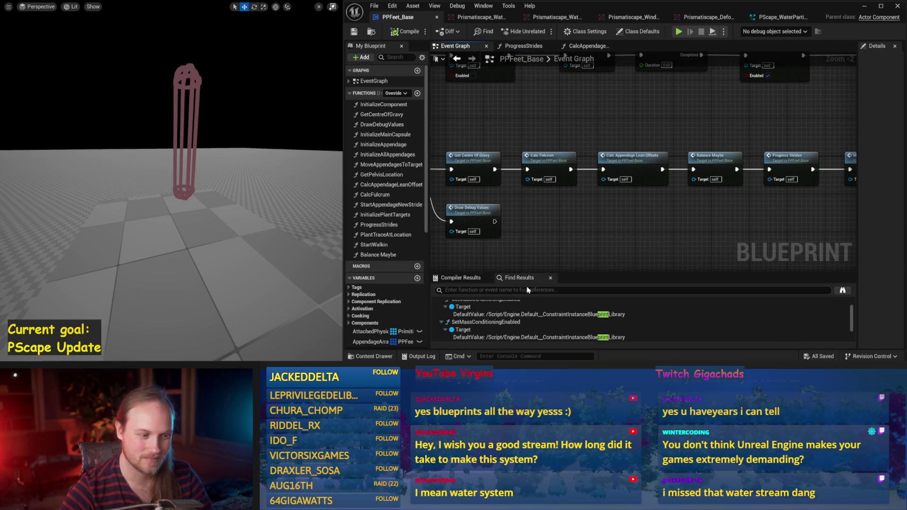
pyautogui.moveTo(612, 224)
pyautogui.mouseDown()
pyautogui.moveTo(653, 252)
pyautogui.moveTo(670, 209)
pyautogui.mouseUp()
pyautogui.moveTo(467, 184); pyautogui.dragTo(501, 207)
pyautogui.scroll(-2, 501, 207)
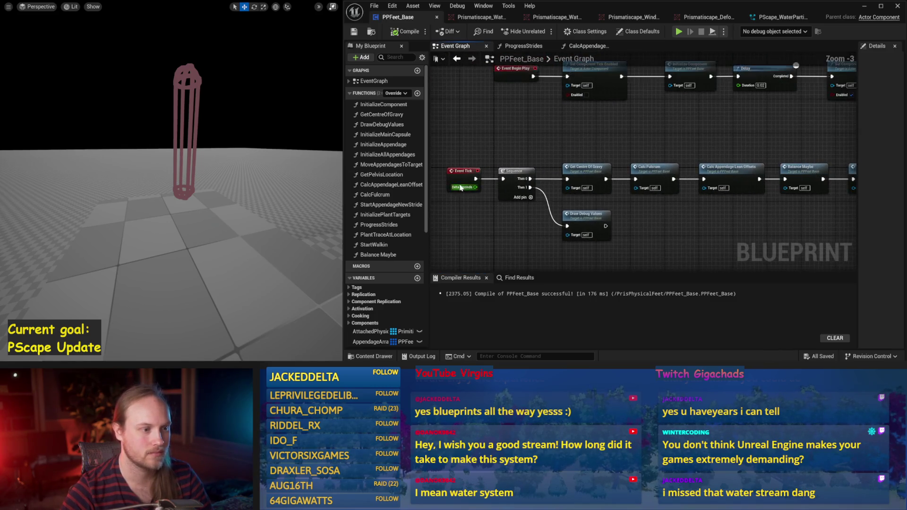
# Inspect the Calc Fulcrum through Add Torque nodes, save PPFeet_Base, and restore the full editor layout
pyautogui.moveTo(445, 177); pyautogui.dragTo(578, 224)
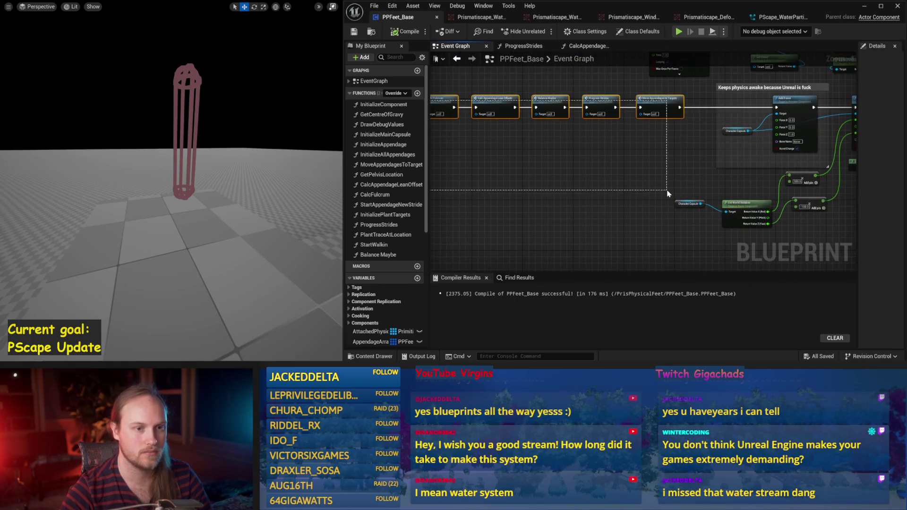
pyautogui.scroll(2, 593, 137)
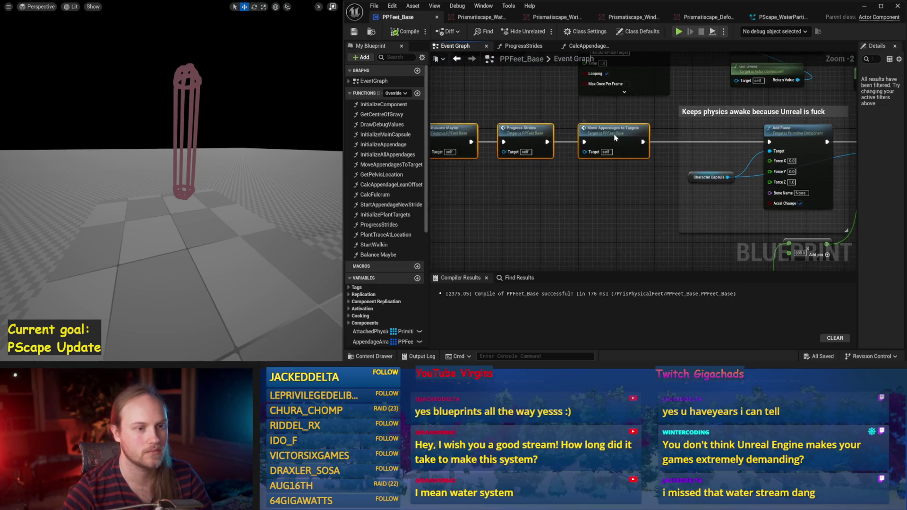
pyautogui.moveTo(648, 137); pyautogui.dragTo(612, 168)
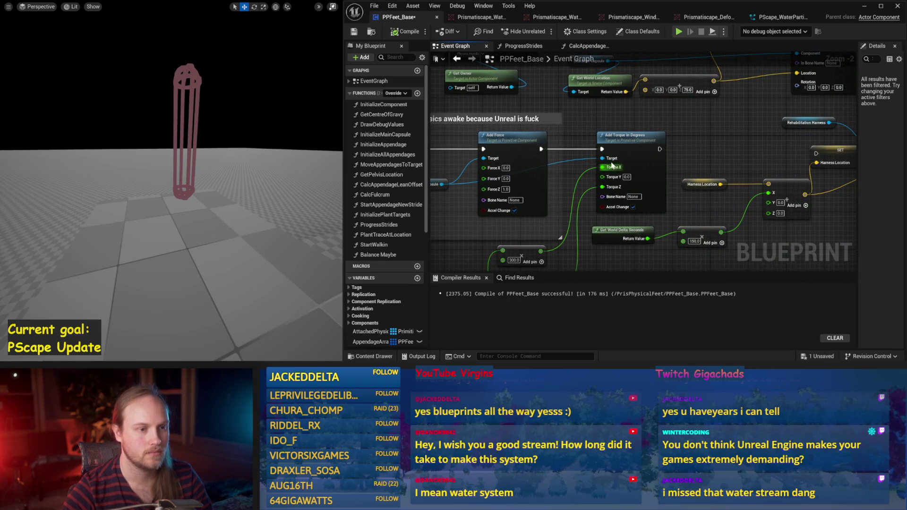
pyautogui.scroll(-2, 584, 140)
pyautogui.hotkey('ctrl', 's')
pyautogui.click(624, 135)
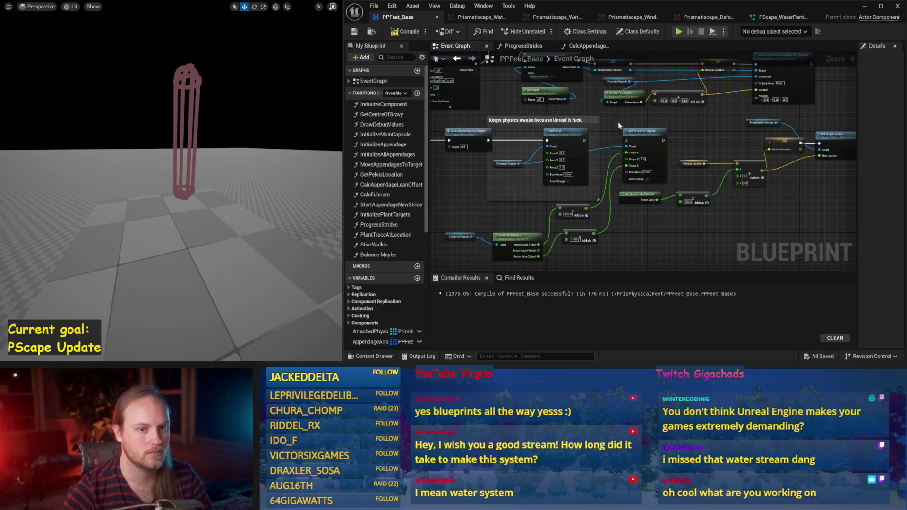
pyautogui.moveTo(617, 128); pyautogui.dragTo(651, 116)
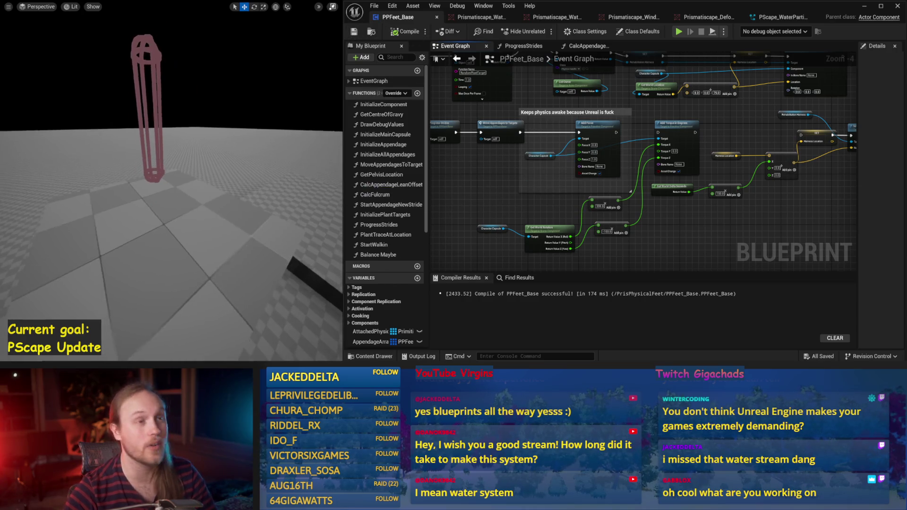
pyautogui.press('F11')
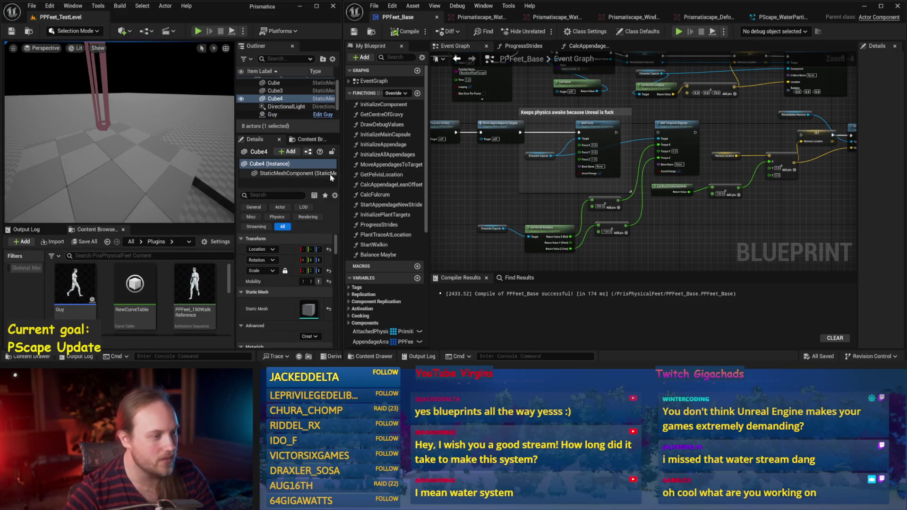
# Widen the level editor and load PPCMS_TestLevel from the character movement system's Plugins content folder
pyautogui.moveTo(341, 174); pyautogui.dragTo(581, 203)
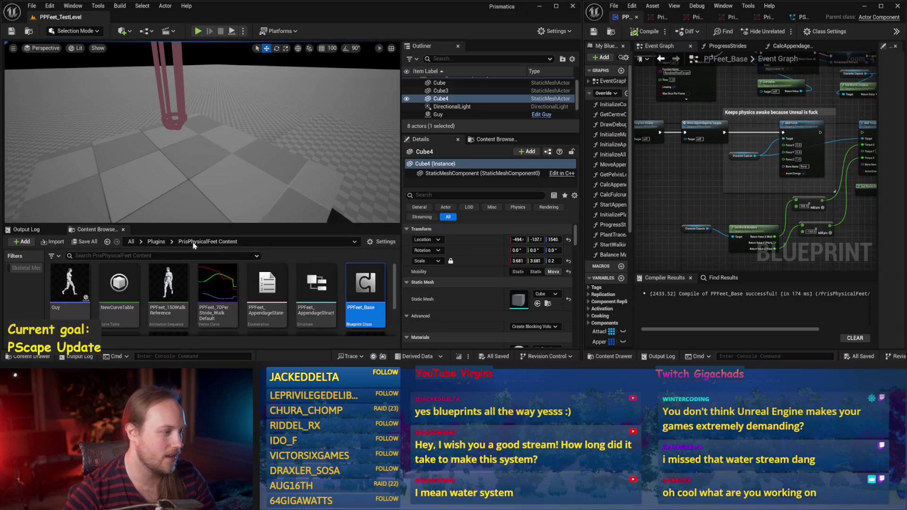
pyautogui.click(156, 241)
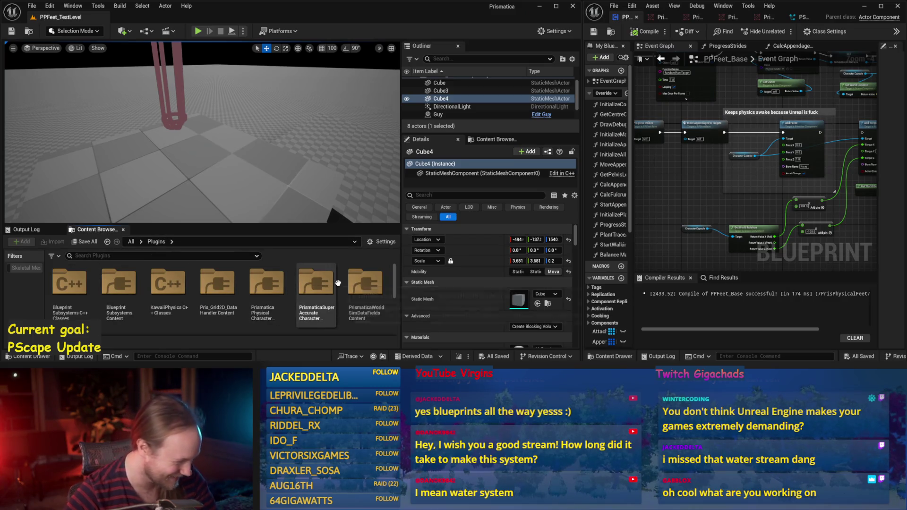
pyautogui.doubleClick(277, 290)
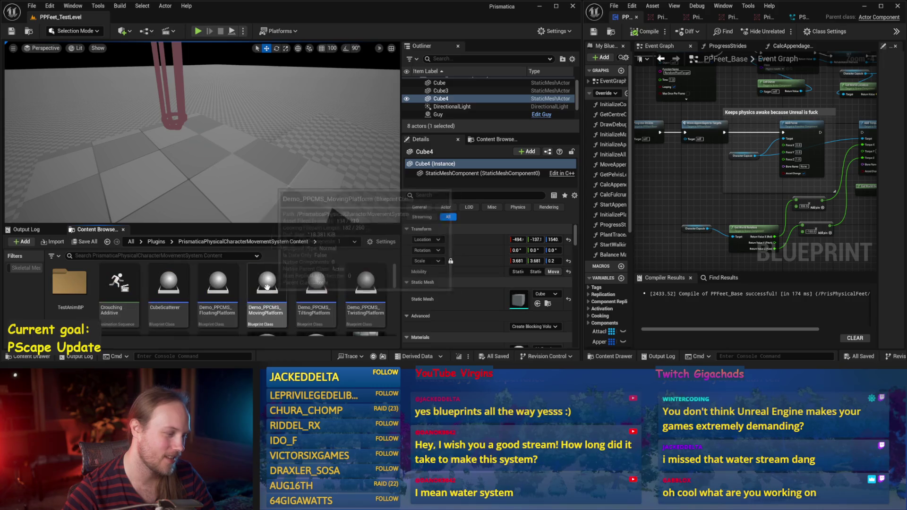
pyautogui.scroll(-3, 204, 295)
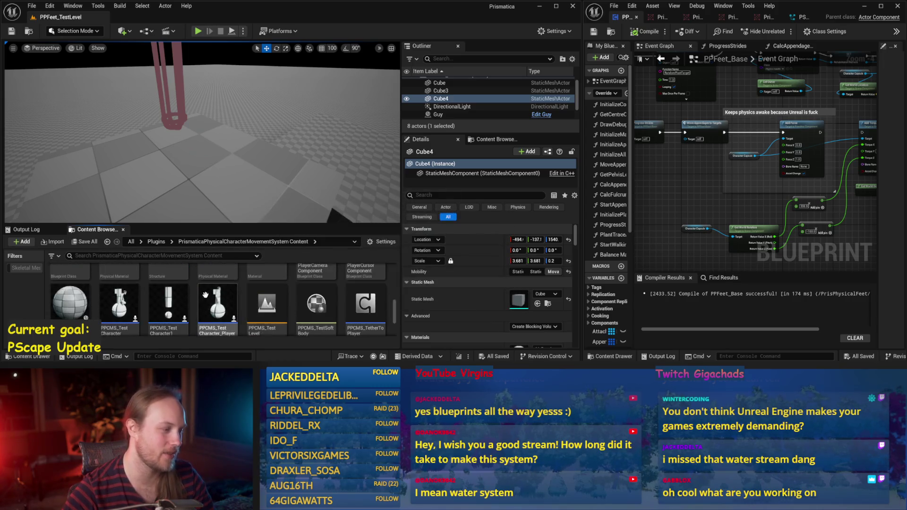
pyautogui.doubleClick(264, 307)
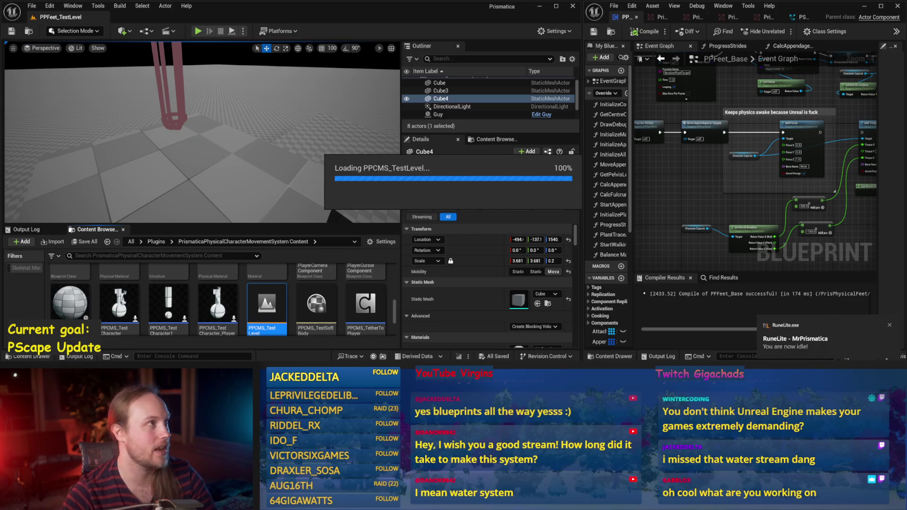
# Play-test PPCMS_TestLevel full-screen, watching the character walk with debug arrows, then stop
pyautogui.moveTo(237, 57)
pyautogui.mouseDown()
pyautogui.moveTo(227, 66)
pyautogui.moveTo(238, 57)
pyautogui.mouseUp()
pyautogui.click(198, 31)
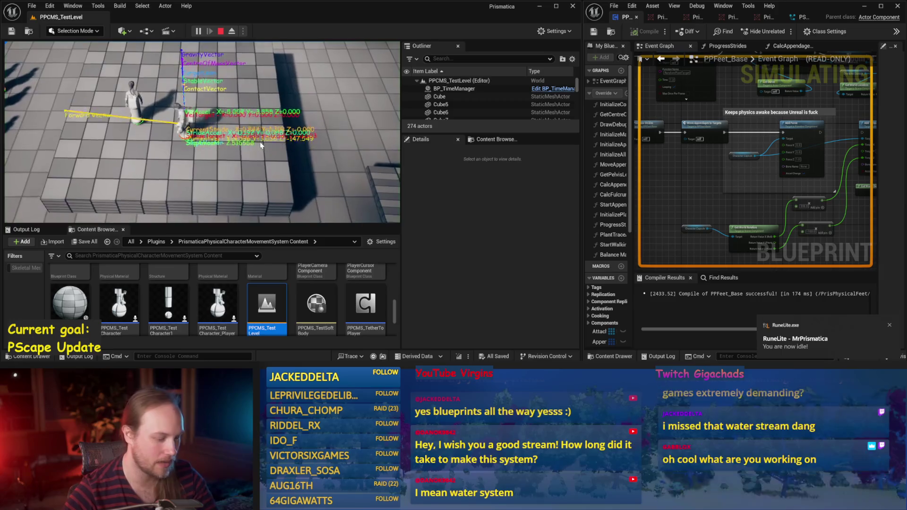
pyautogui.press('F11')
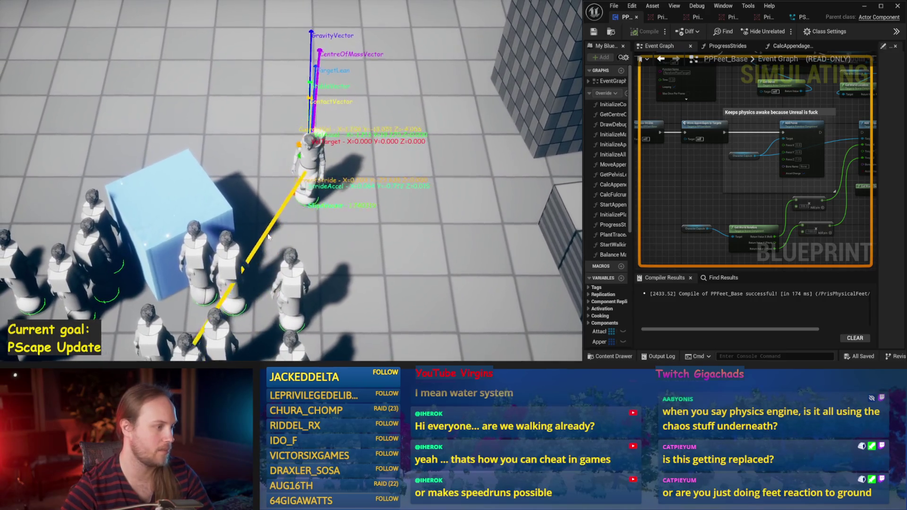
pyautogui.press('Escape')
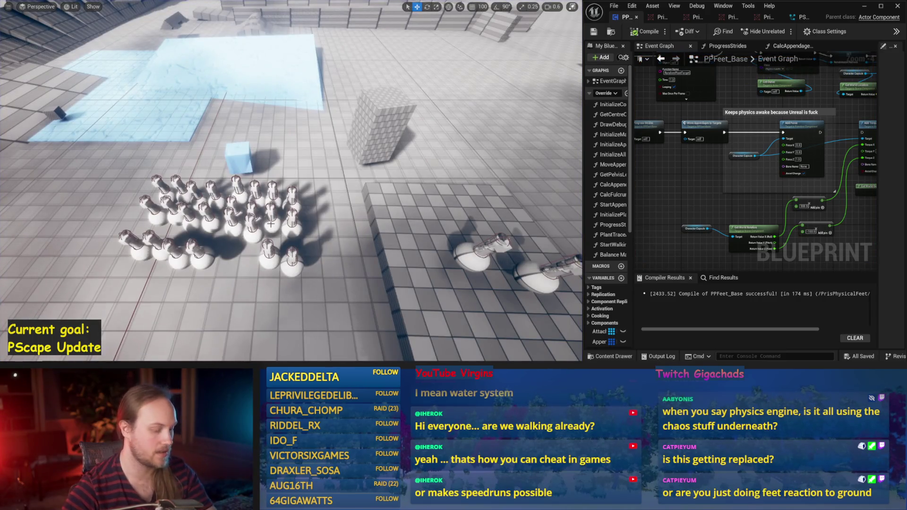
# Run a second play session walking on the icy slope, then stop and restore the editor layout
pyautogui.hotkey('alt', 'p')
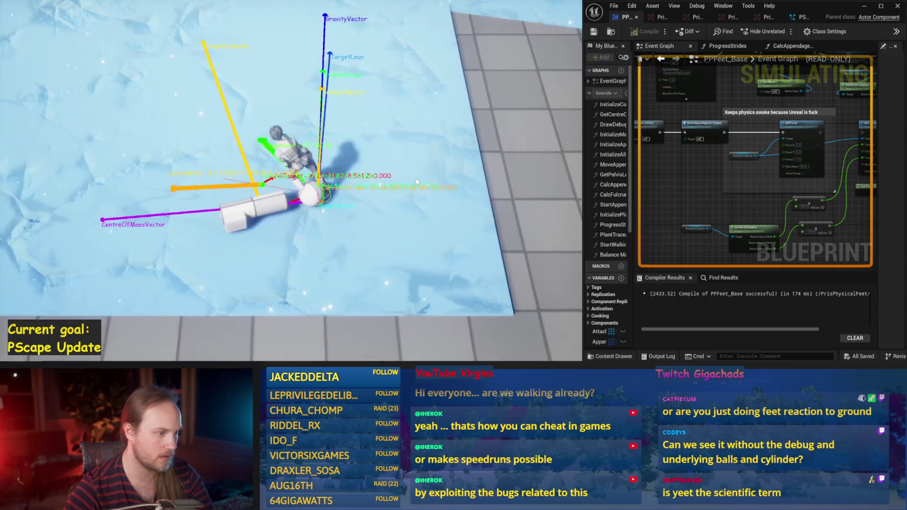
pyautogui.press('Escape')
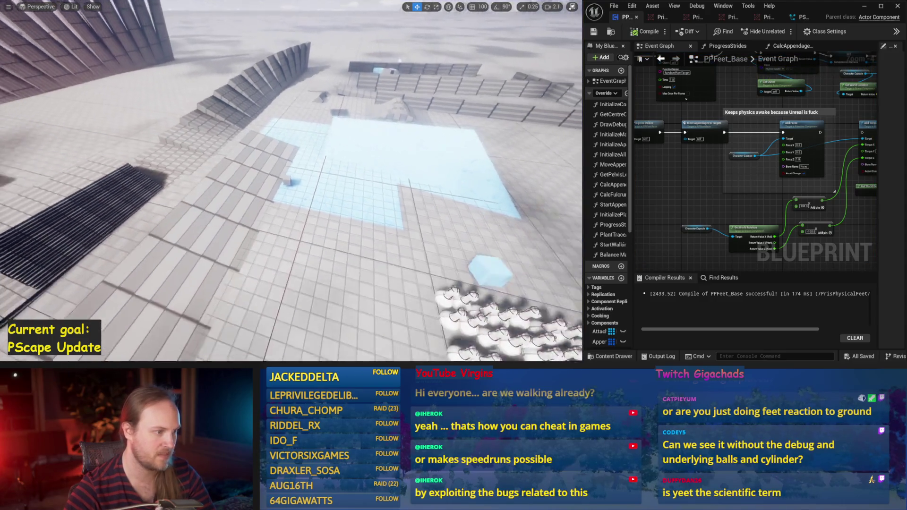
pyautogui.press('F11')
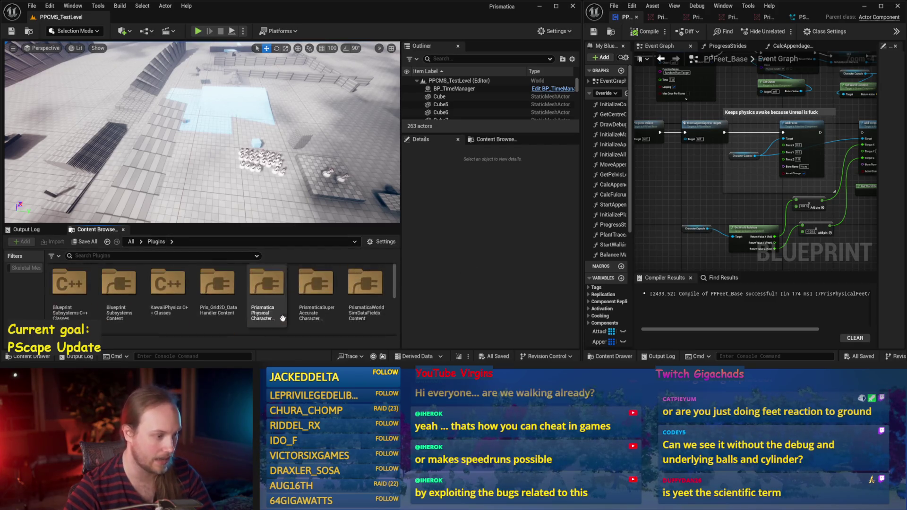
# Load PPFeet_TestLevel from the PrisPhysicalFeet Content folder and start playing it
pyautogui.scroll(-2, 367, 276)
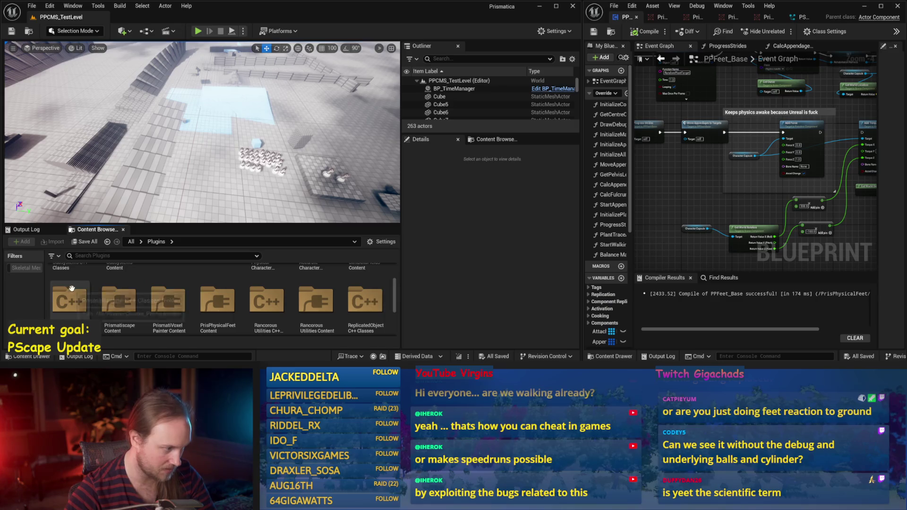
pyautogui.doubleClick(225, 291)
pyautogui.doubleClick(224, 291)
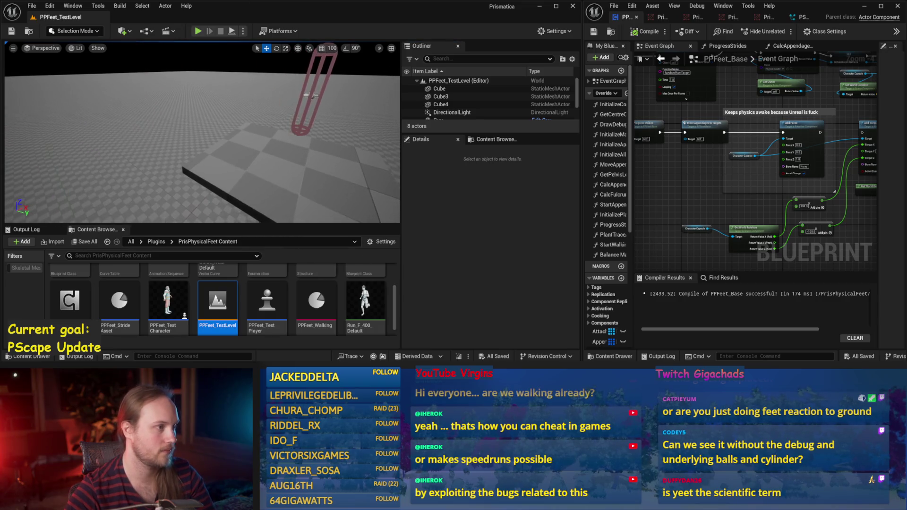
pyautogui.click(238, 31)
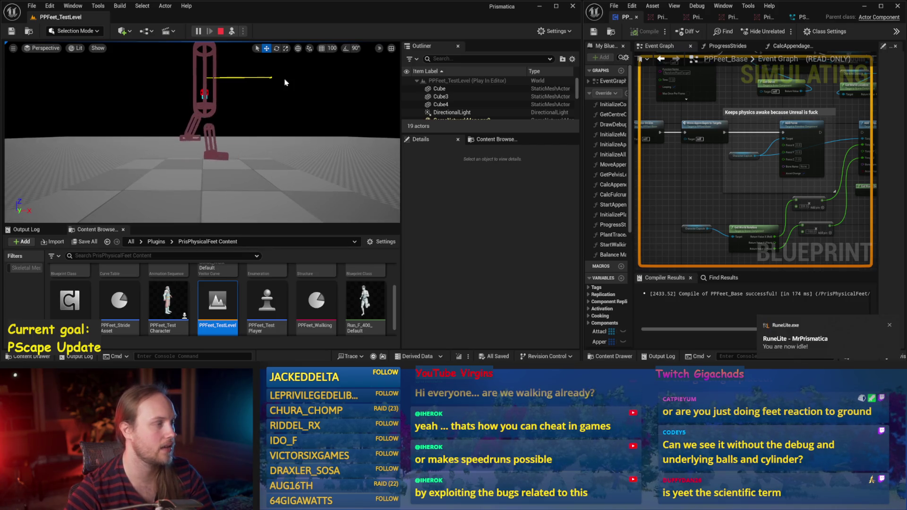
# Stop the play session, reframe the camera on the capsule, and run and stop another test
pyautogui.press('Escape')
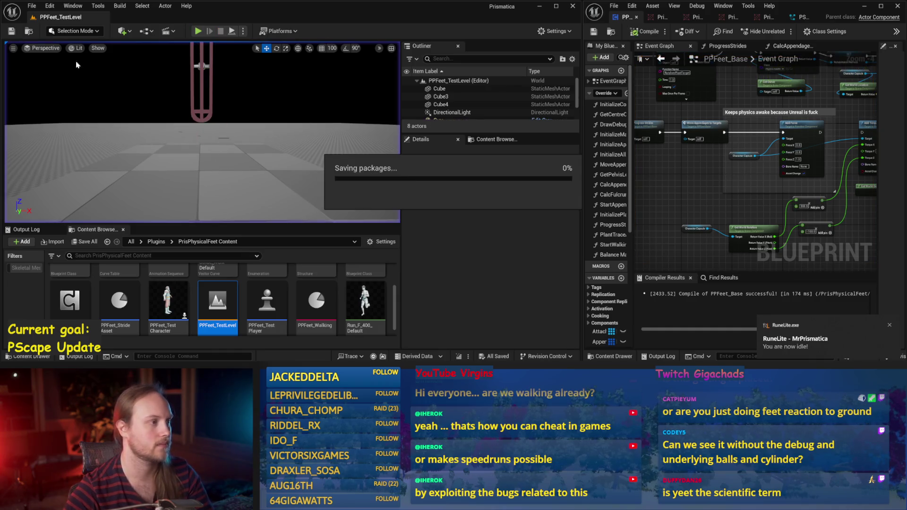
pyautogui.moveTo(72, 120); pyautogui.dragTo(78, 127)
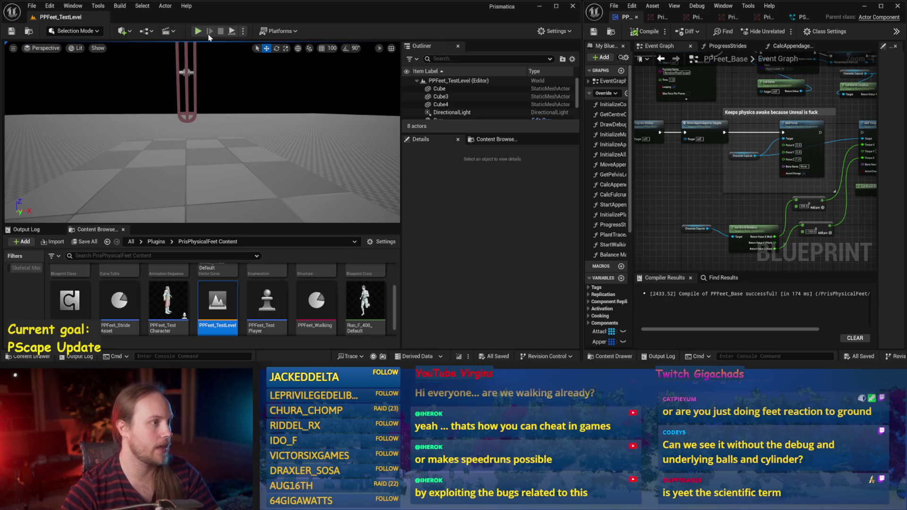
pyautogui.click(232, 31)
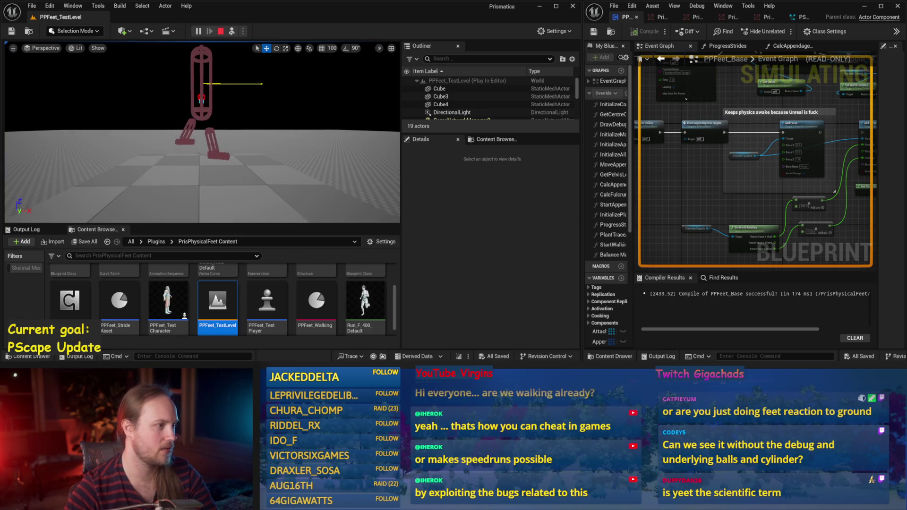
pyautogui.press('Escape')
pyautogui.click(34, 6)
pyautogui.click(53, 118)
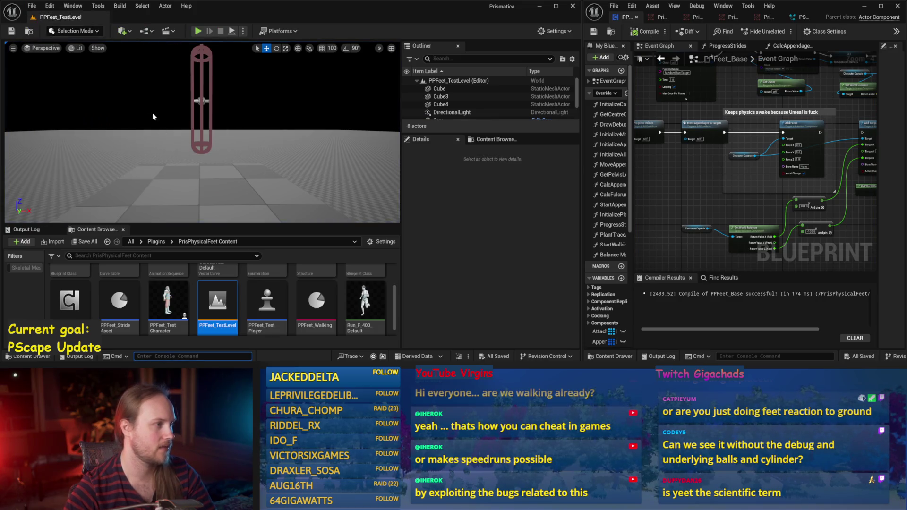
# Play again, selecting the player character and floor block Cube4 with move and rotate tools, then stop
pyautogui.hotkey('alt', 'p')
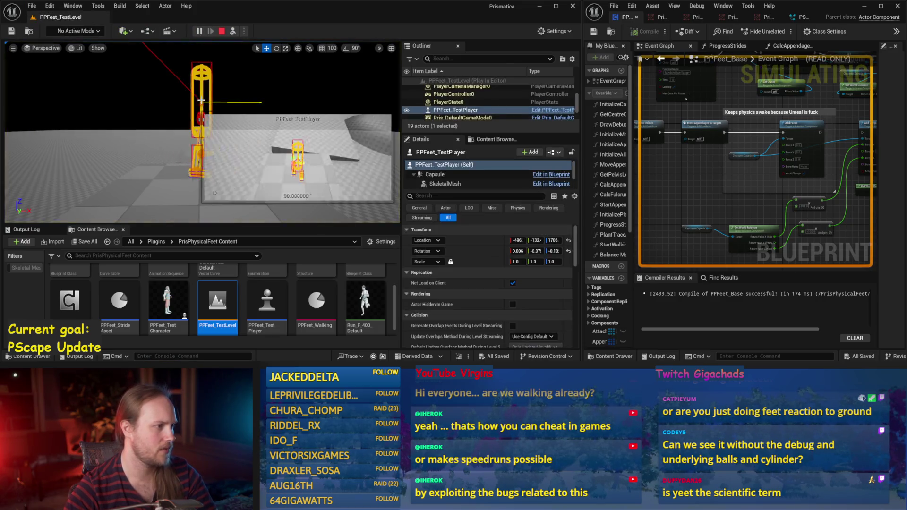
pyautogui.press('w')
pyautogui.click(227, 96)
pyautogui.click(162, 90)
pyautogui.press('e')
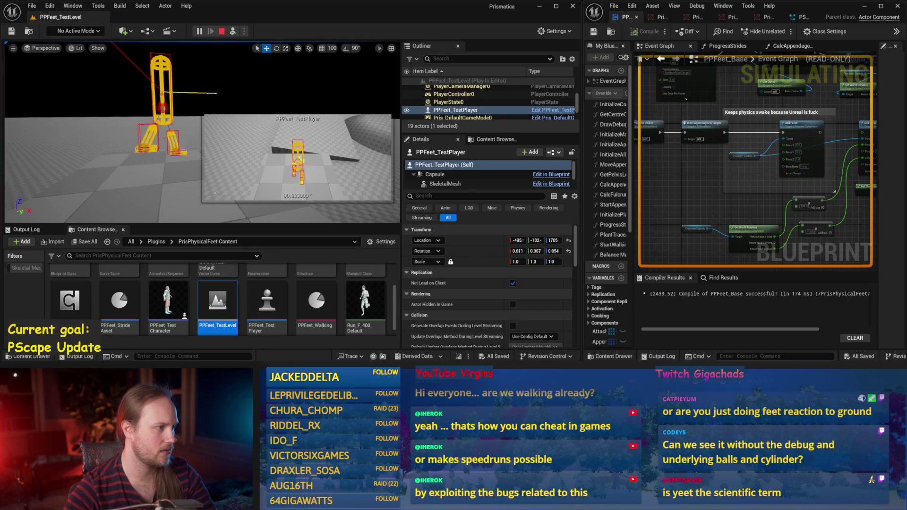
pyautogui.click(155, 161)
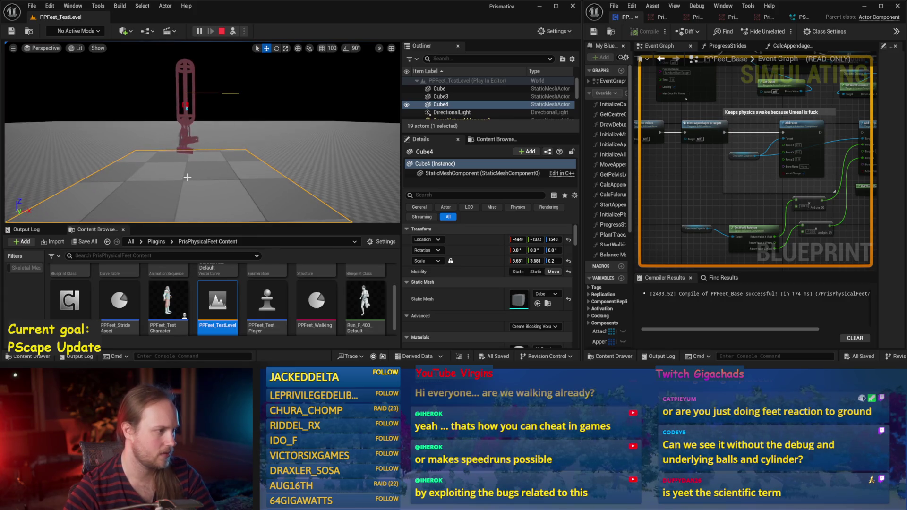
pyautogui.press('Escape')
pyautogui.click(32, 5)
pyautogui.click(115, 182)
pyautogui.scroll(1, 299, 297)
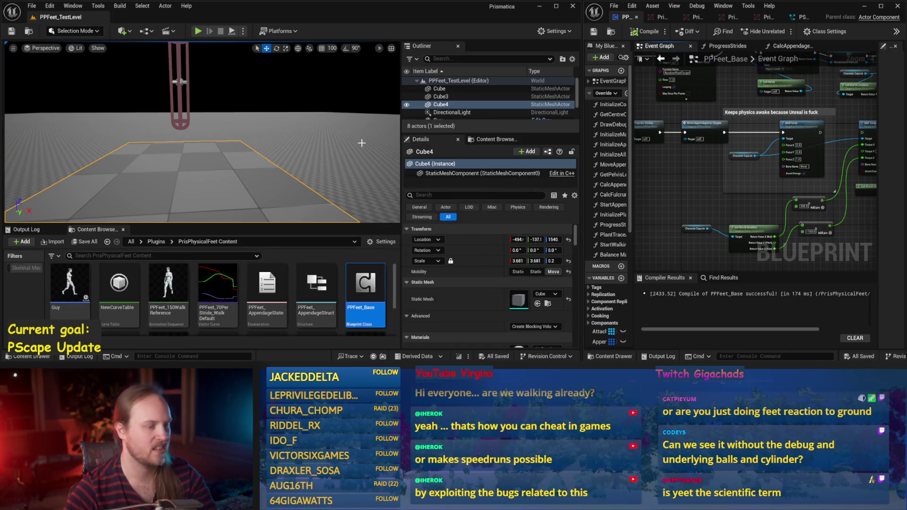
# Maximize the Blueprint editor and move Event Tick, Sequence and Draw Debug Values below the chain
pyautogui.click(879, 8)
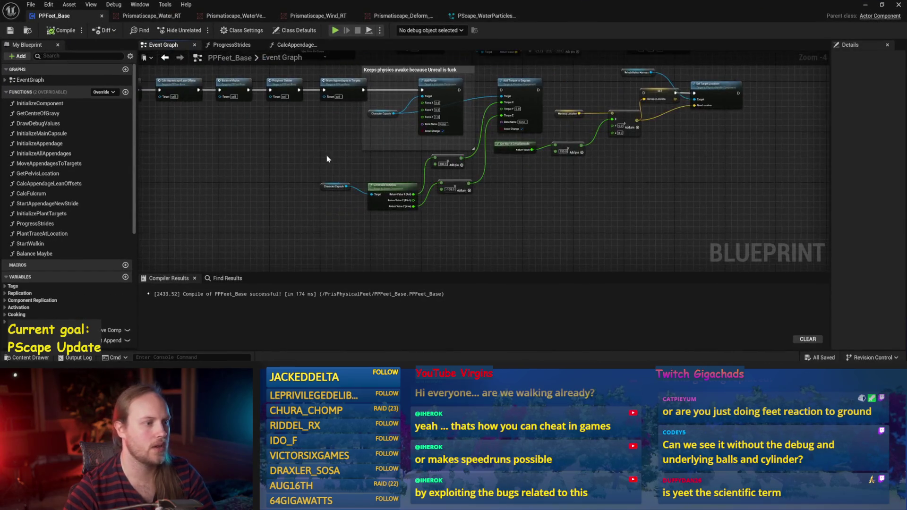
pyautogui.scroll(3, 236, 175)
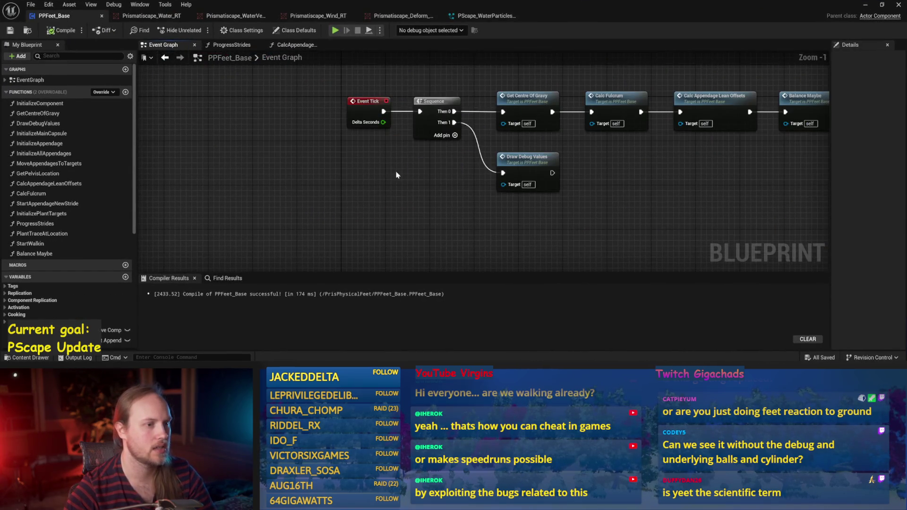
pyautogui.scroll(1, 425, 133)
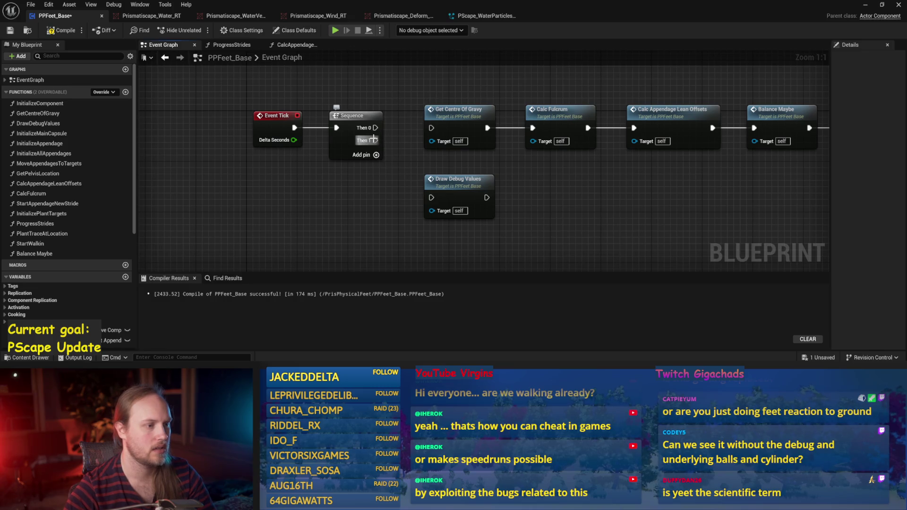
pyautogui.scroll(-2, 442, 165)
pyautogui.scroll(-1, 437, 147)
pyautogui.moveTo(307, 125); pyautogui.dragTo(215, 166)
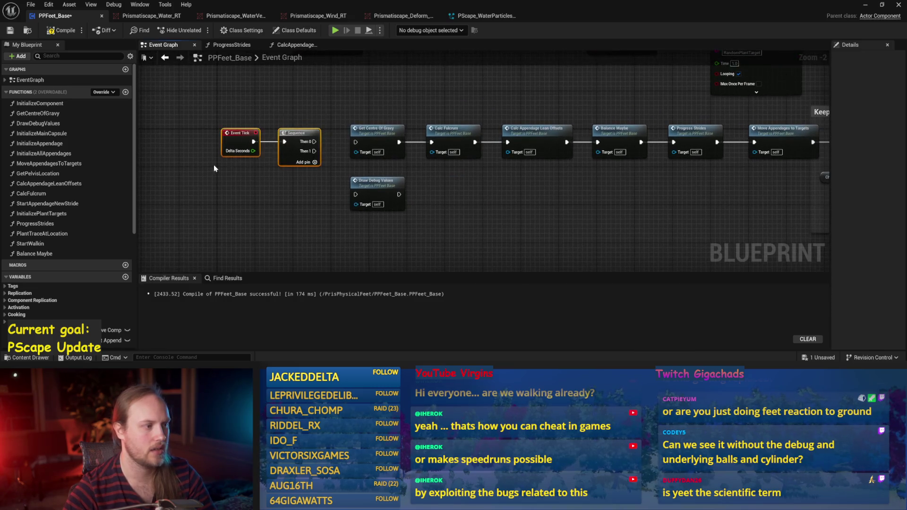
pyautogui.scroll(-1, 252, 100)
pyautogui.moveTo(262, 191); pyautogui.dragTo(233, 254)
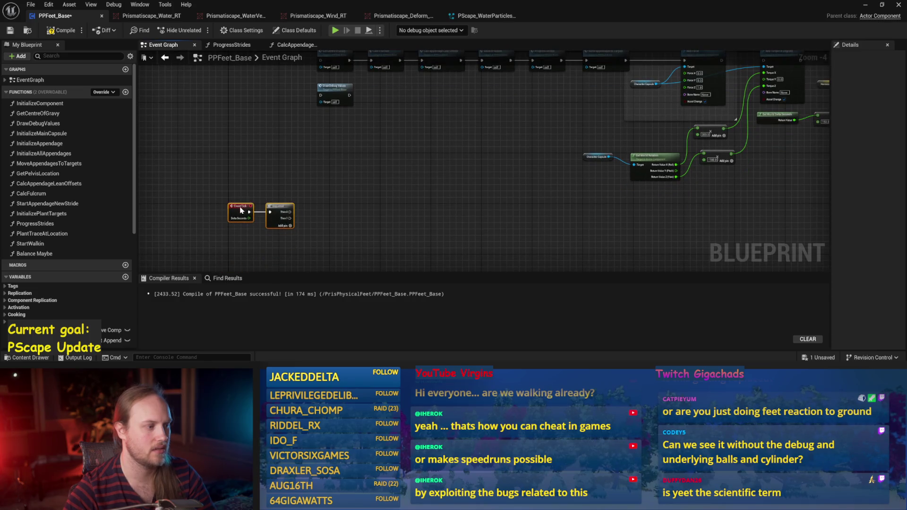
pyautogui.scroll(1, 318, 222)
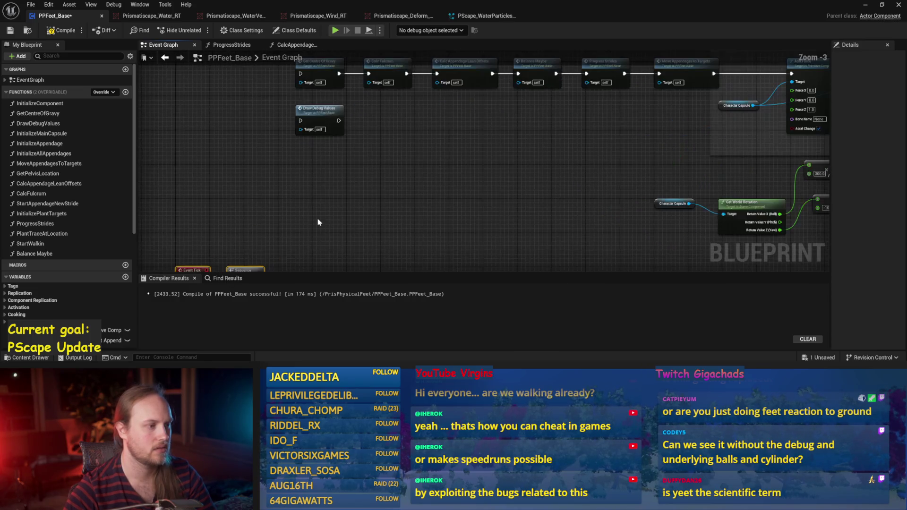
pyautogui.moveTo(319, 110); pyautogui.dragTo(324, 266)
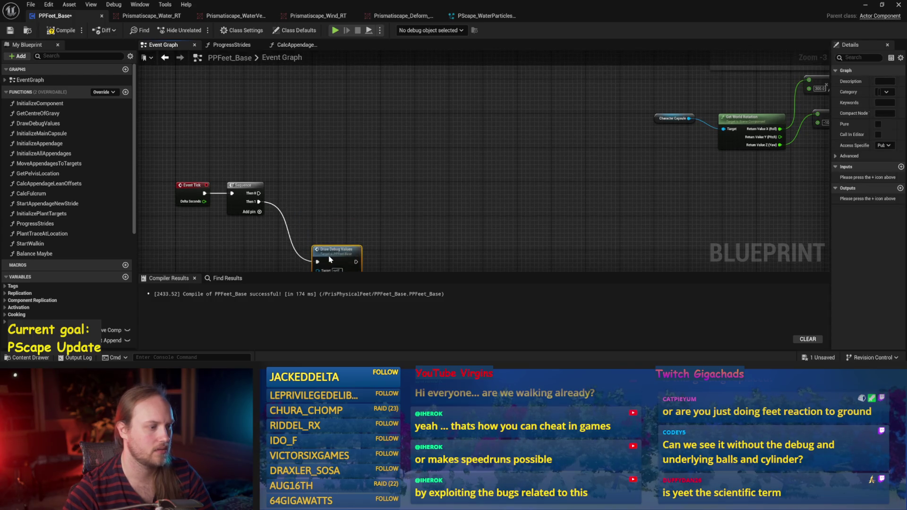
pyautogui.moveTo(331, 177)
pyautogui.mouseDown()
pyautogui.moveTo(348, 207)
pyautogui.moveTo(334, 139)
pyautogui.mouseUp()
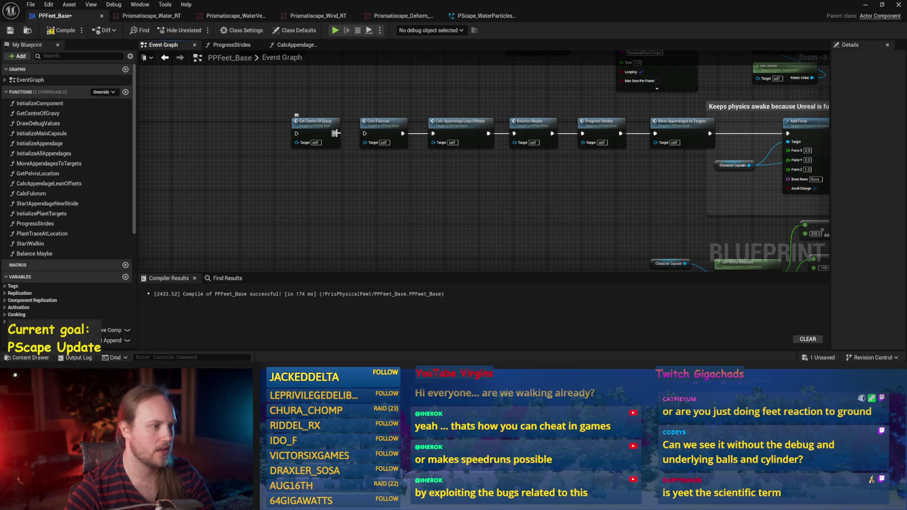
pyautogui.scroll(-2, 335, 134)
pyautogui.scroll(6, 298, 143)
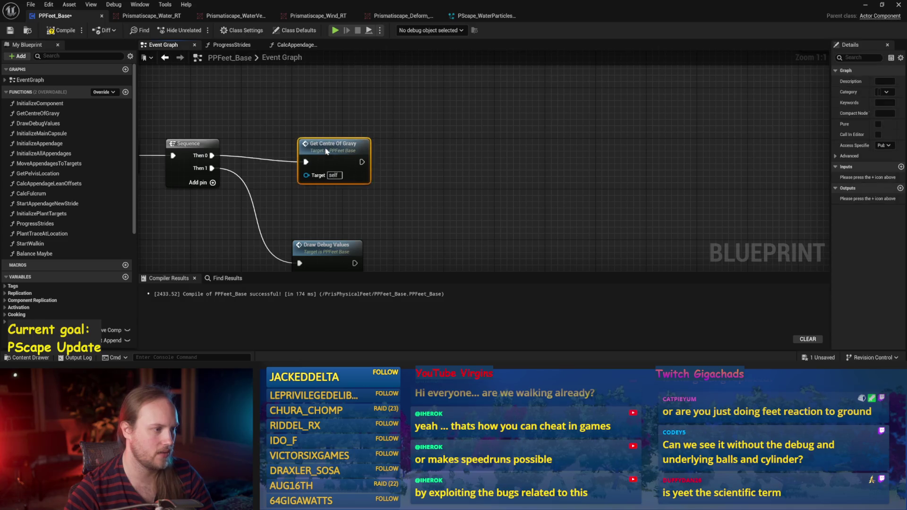
pyautogui.click(330, 101)
# Move the Calc Fulcrum to Move Appendages To Targets chain after Get Centre Of Gravy
pyautogui.scroll(-2, 324, 125)
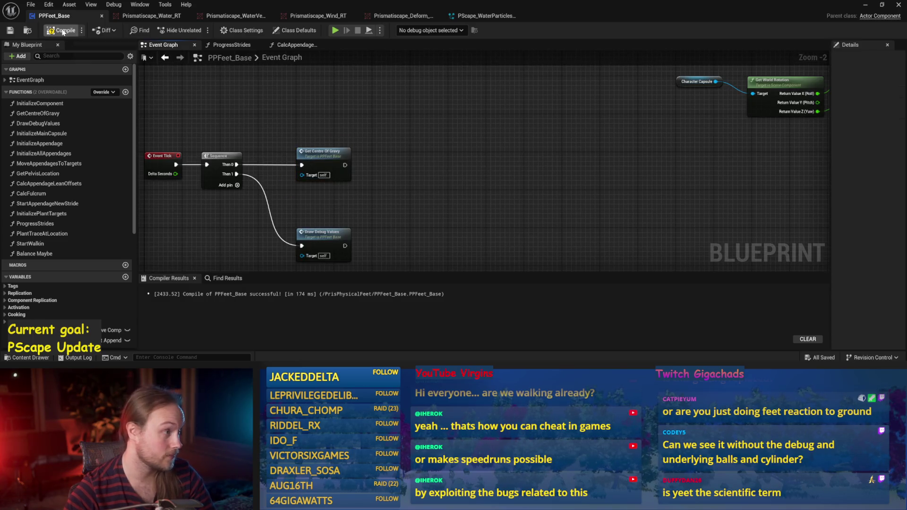
pyautogui.moveTo(325, 241)
pyautogui.mouseDown()
pyautogui.moveTo(427, 209)
pyautogui.moveTo(413, 229)
pyautogui.moveTo(300, 180)
pyautogui.mouseUp()
pyautogui.moveTo(624, 193)
pyautogui.mouseDown()
pyautogui.moveTo(684, 163)
pyautogui.moveTo(523, 206)
pyautogui.moveTo(605, 126)
pyautogui.mouseUp()
pyautogui.moveTo(211, 179); pyautogui.dragTo(211, 178)
pyautogui.moveTo(373, 144)
pyautogui.mouseDown()
pyautogui.moveTo(354, 245)
pyautogui.moveTo(451, 103)
pyautogui.moveTo(444, 124)
pyautogui.moveTo(356, 124)
pyautogui.mouseUp()
pyautogui.scroll(3, 508, 202)
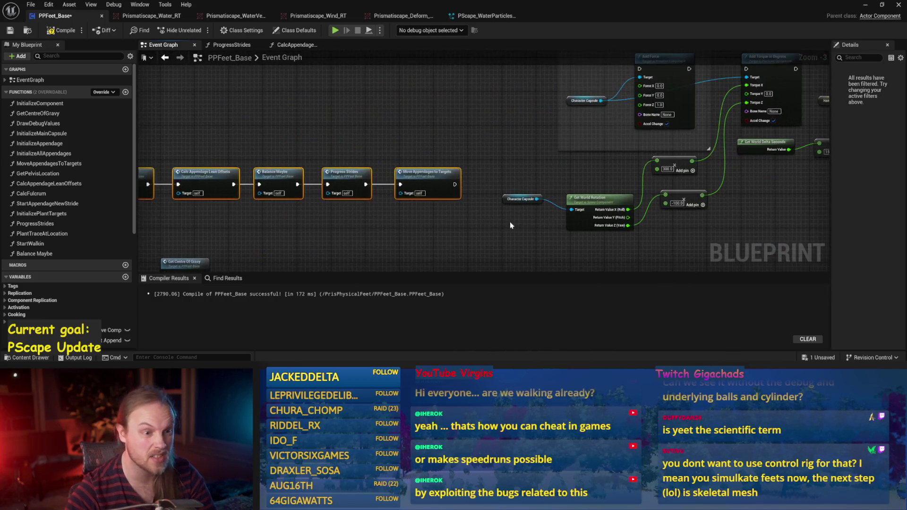
pyautogui.click(555, 151)
# Select the Event Tick branch nodes, then open the Calc Fulcrum function graph
pyautogui.scroll(-3, 555, 151)
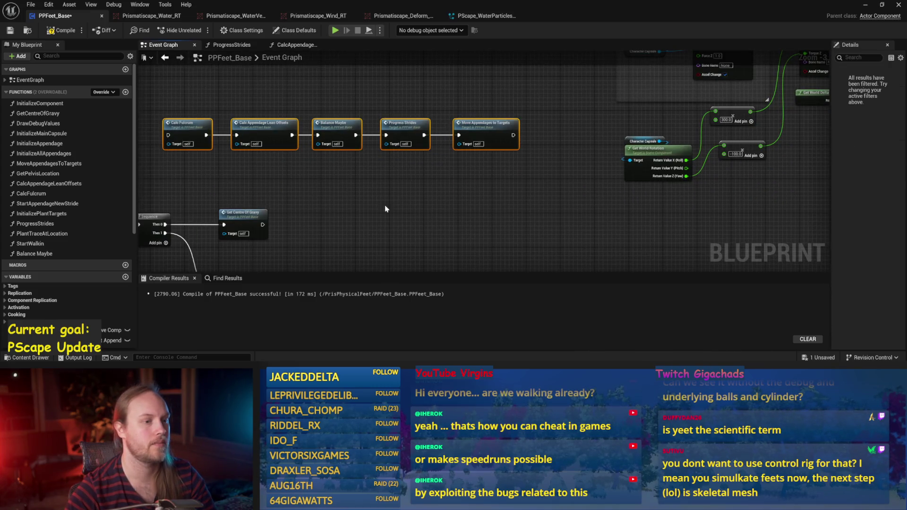
pyautogui.scroll(-1, 395, 196)
pyautogui.scroll(2, 330, 198)
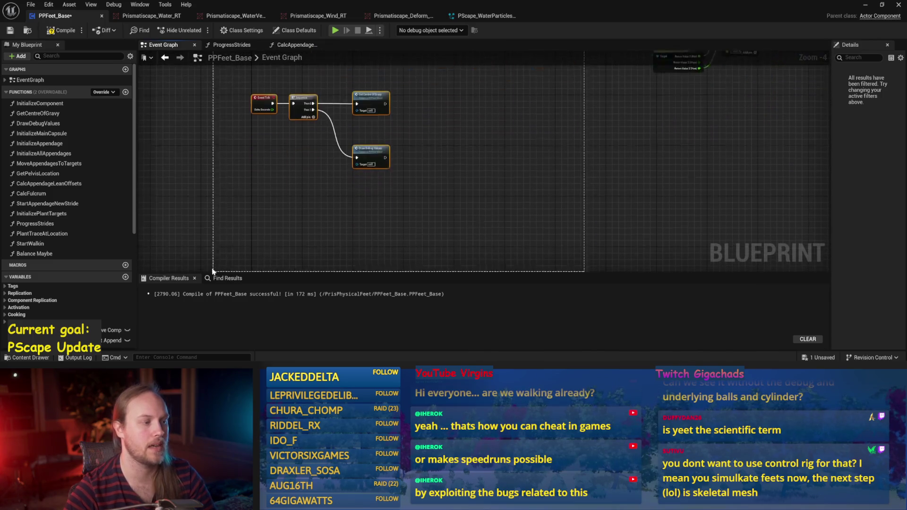
pyautogui.scroll(-2, 399, 250)
pyautogui.moveTo(399, 250); pyautogui.dragTo(417, 123)
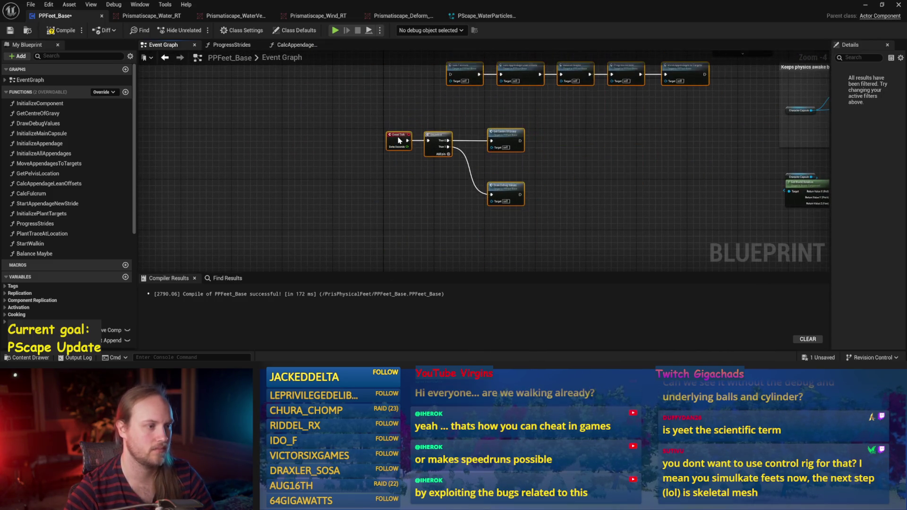
pyautogui.scroll(4, 447, 118)
pyautogui.doubleClick(447, 118)
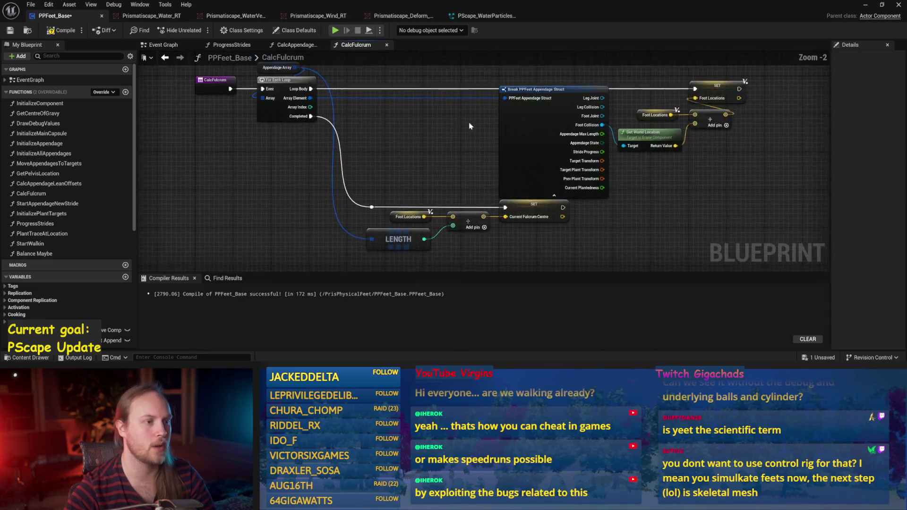
# Center the CalcFulcrum graph, save PPFeet_Base with Ctrl+S, and recompile it
pyautogui.moveTo(457, 129); pyautogui.dragTo(407, 143)
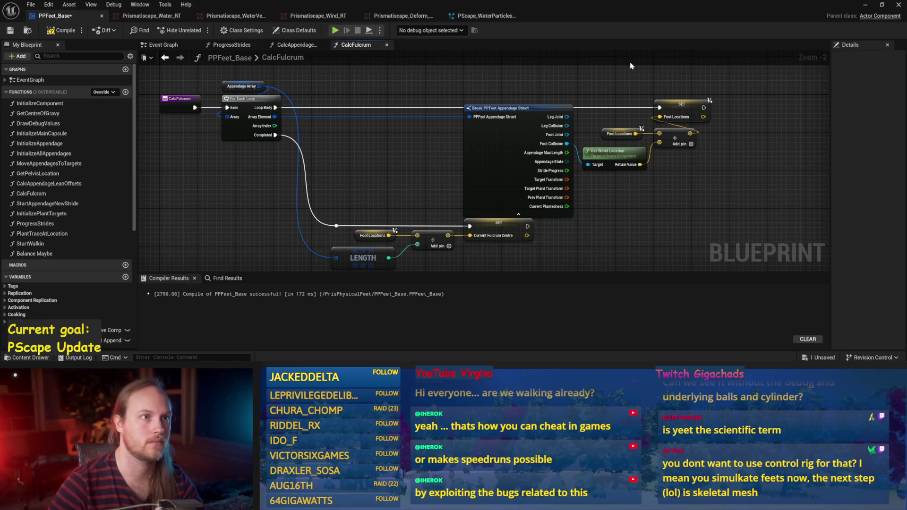
pyautogui.moveTo(438, 152); pyautogui.dragTo(451, 127)
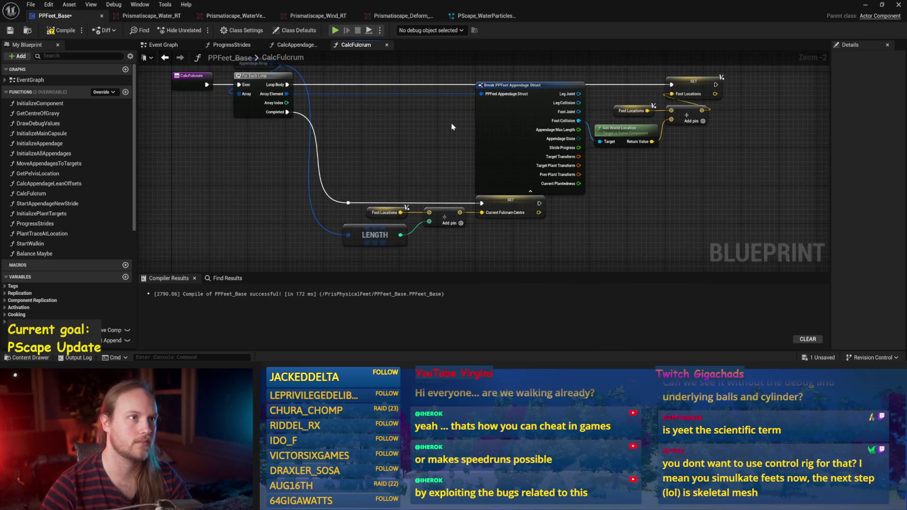
pyautogui.hotkey('ctrl', 's')
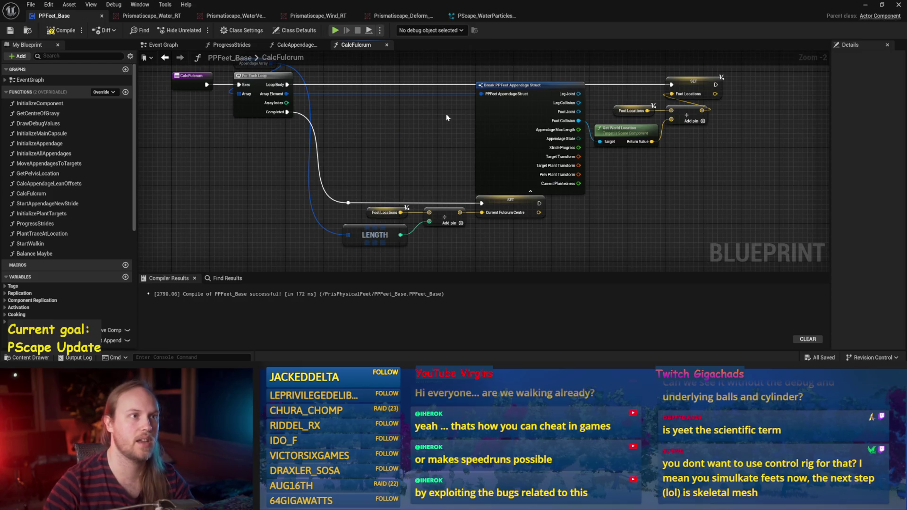
pyautogui.moveTo(407, 136)
pyautogui.mouseDown()
pyautogui.moveTo(438, 117)
pyautogui.moveTo(450, 179)
pyautogui.mouseUp()
pyautogui.click(66, 32)
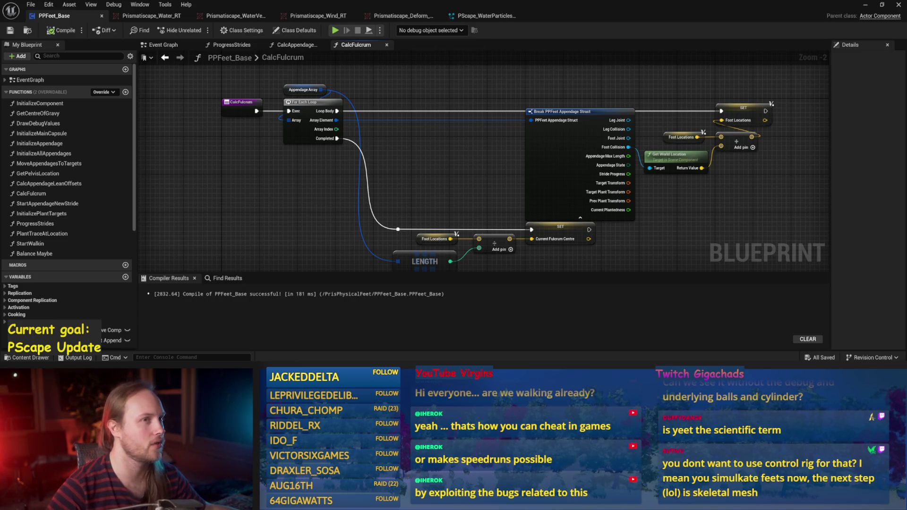
pyautogui.scroll(-1, 391, 137)
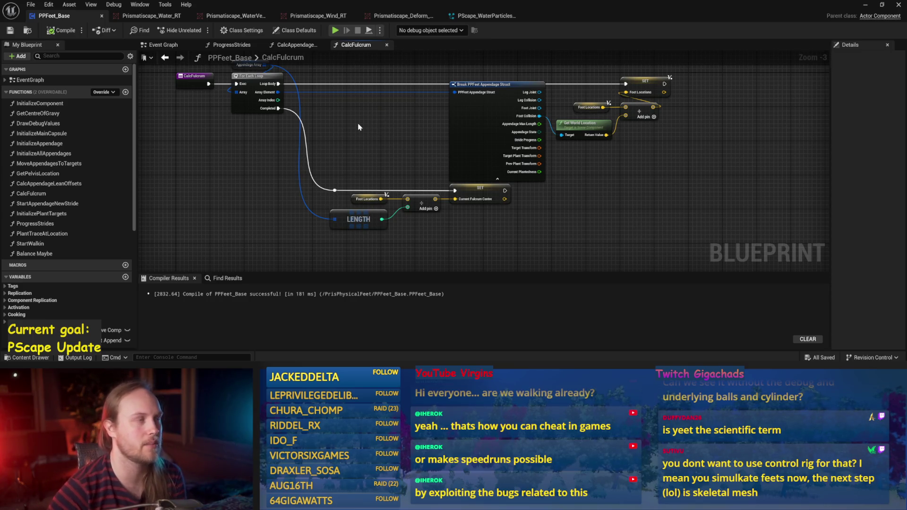
pyautogui.moveTo(357, 125); pyautogui.dragTo(377, 181)
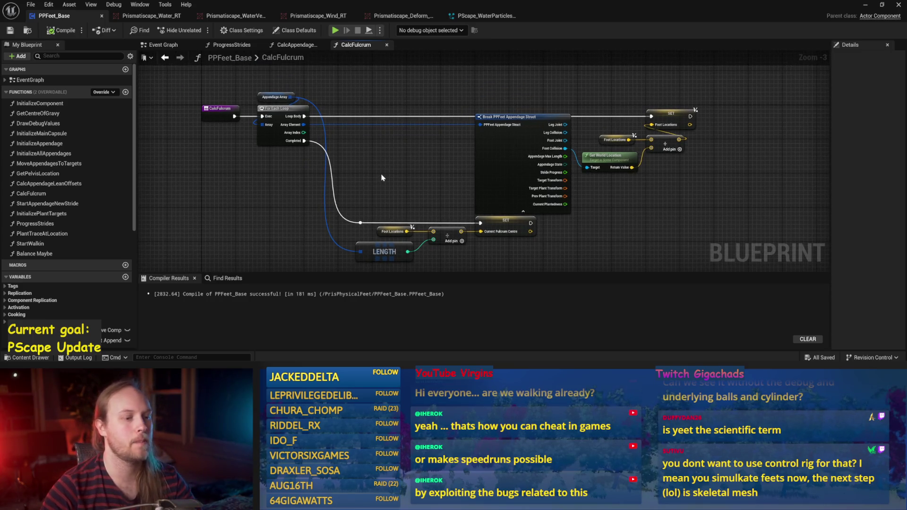
# Close the Blueprint editor and run a quick Alt+P play test, ejecting to select the floor cube
pyautogui.click(898, 5)
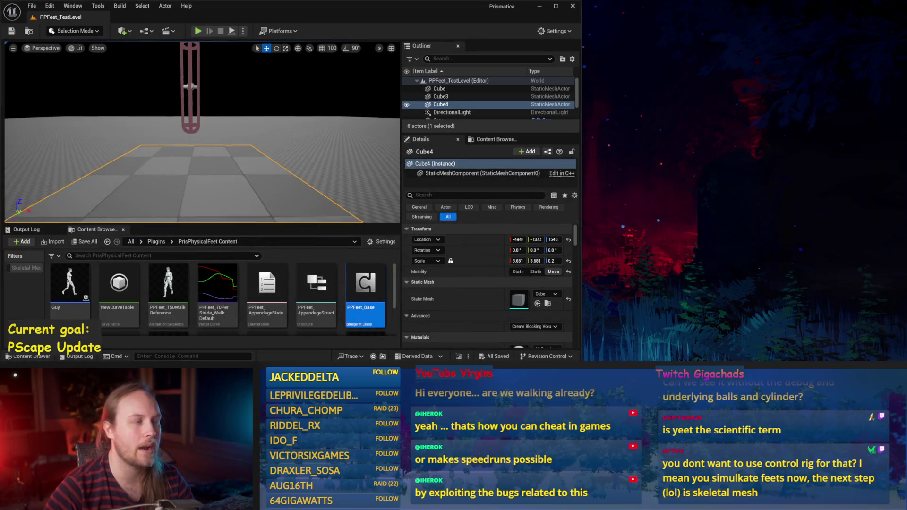
pyautogui.scroll(3, 174, 217)
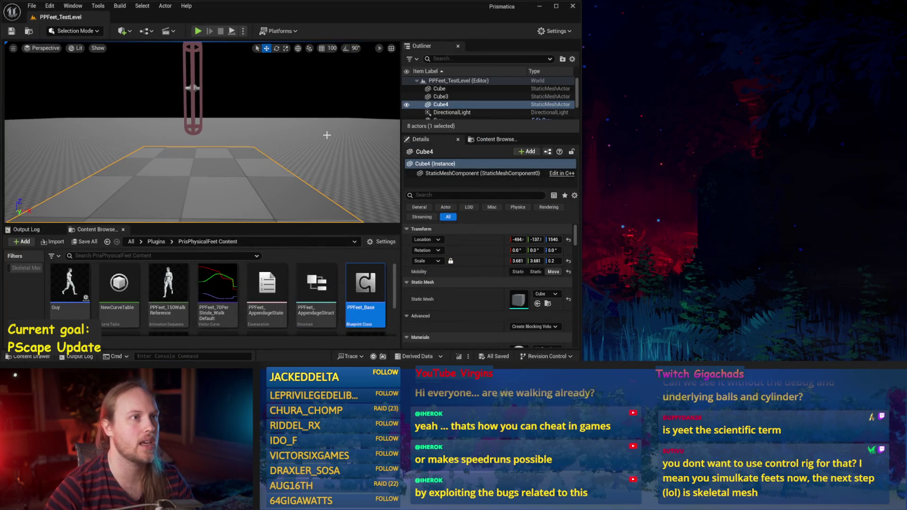
pyautogui.hotkey('alt', 'p')
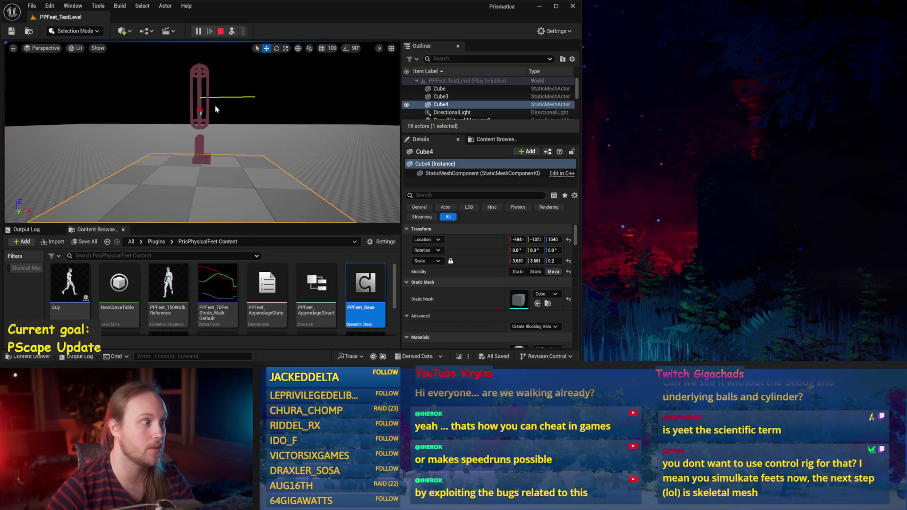
pyautogui.press('F8')
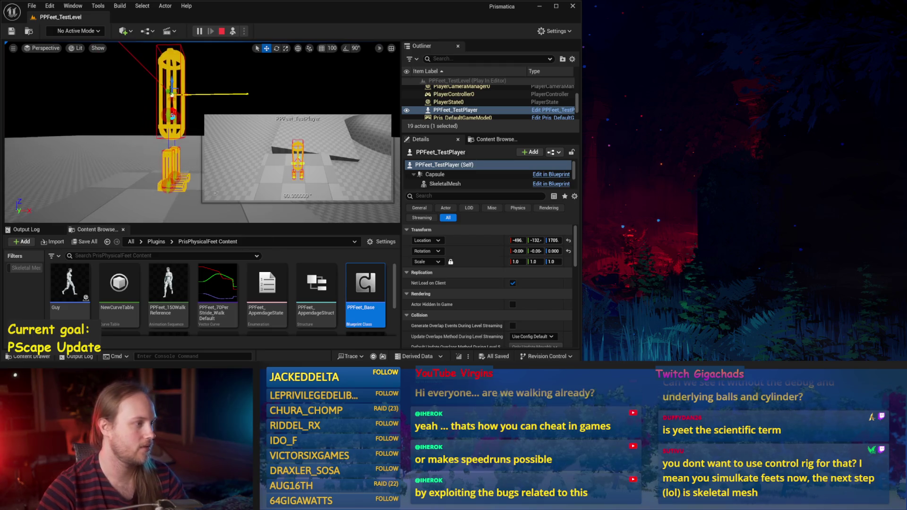
pyautogui.click(125, 151)
pyautogui.press('Escape')
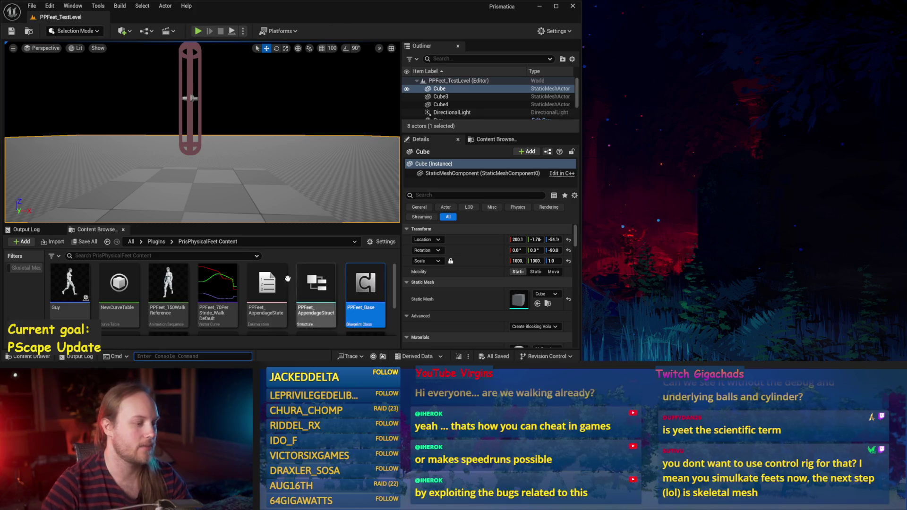
# Reopen PPFeet_Base, move the LENGTH and SET node group down, then save and recompile
pyautogui.doubleClick(365, 293)
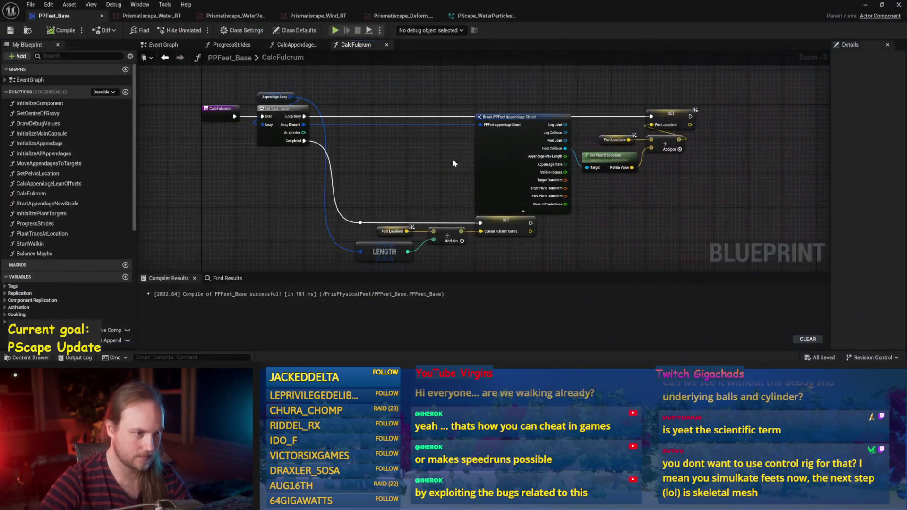
pyautogui.moveTo(503, 201); pyautogui.dragTo(290, 224)
pyautogui.moveTo(456, 179); pyautogui.dragTo(457, 205)
pyautogui.moveTo(538, 198)
pyautogui.mouseDown()
pyautogui.moveTo(544, 224)
pyautogui.moveTo(572, 188)
pyautogui.moveTo(673, 227)
pyautogui.moveTo(609, 221)
pyautogui.moveTo(558, 174)
pyautogui.mouseUp()
pyautogui.hotkey('ctrl', 's')
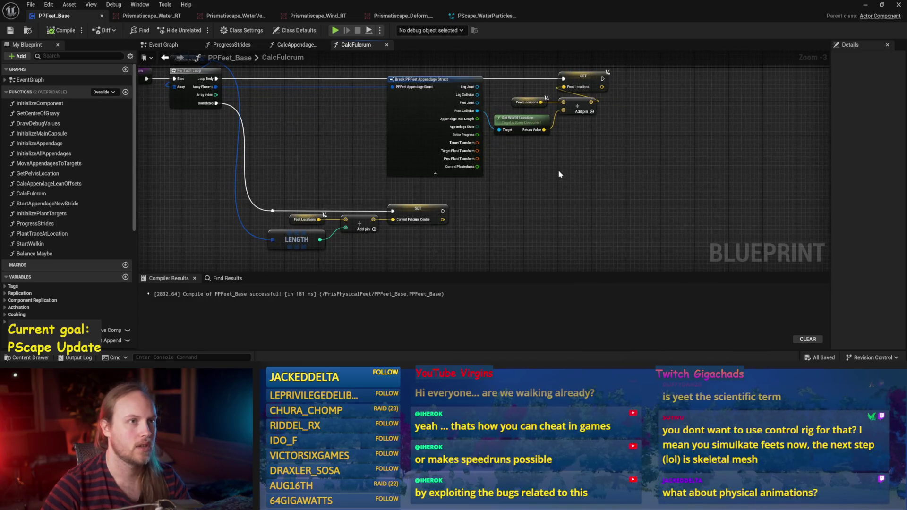
pyautogui.moveTo(304, 139); pyautogui.dragTo(342, 145)
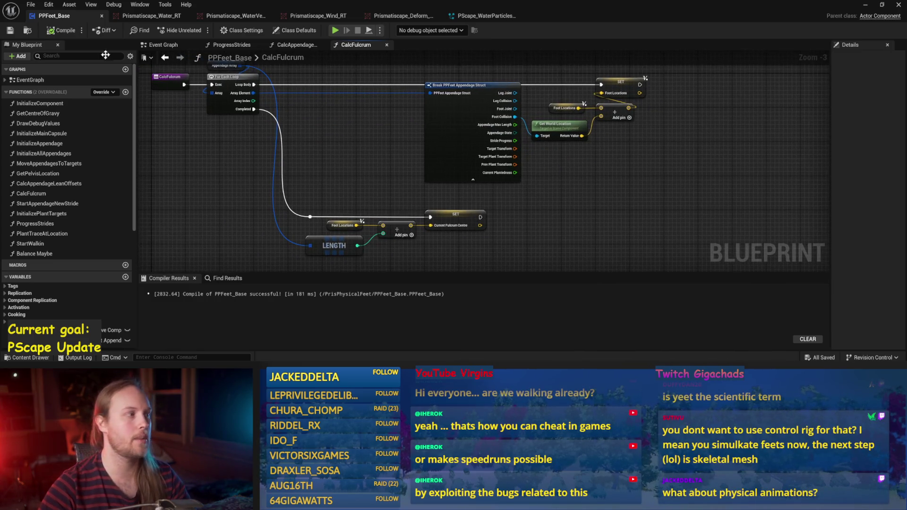
pyautogui.click(9, 29)
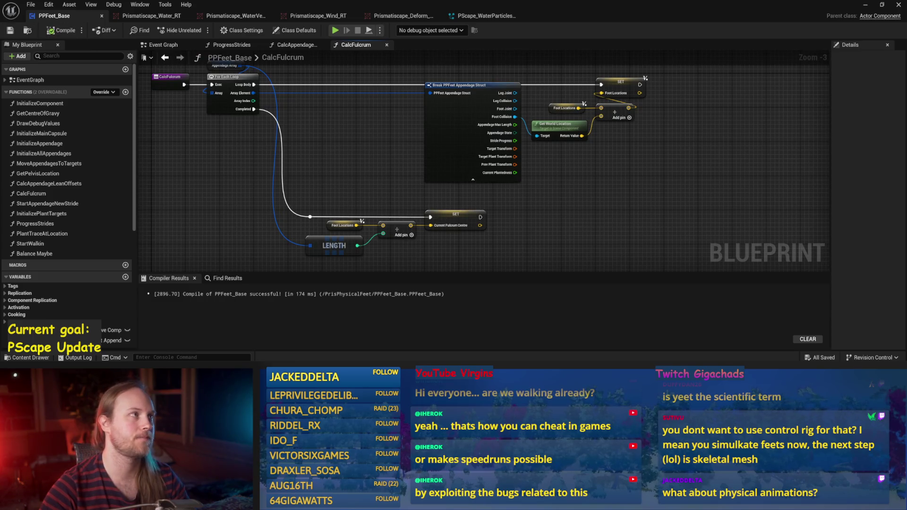
pyautogui.moveTo(336, 135); pyautogui.dragTo(414, 169)
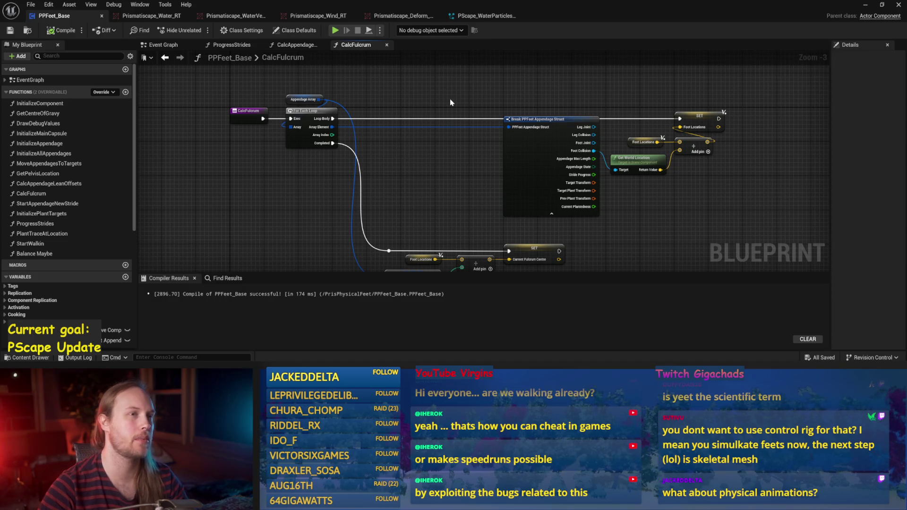
pyautogui.moveTo(450, 99); pyautogui.dragTo(375, 115)
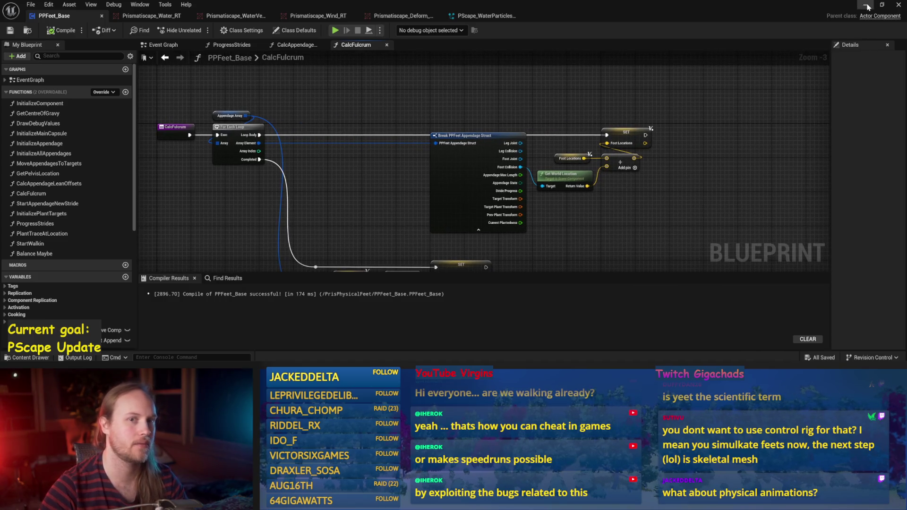
# In the level, select the PPFeet_TestPlayer capsule rig and floor Cube, then start a play test
pyautogui.click(864, 4)
pyautogui.moveTo(285, 149); pyautogui.dragTo(284, 149)
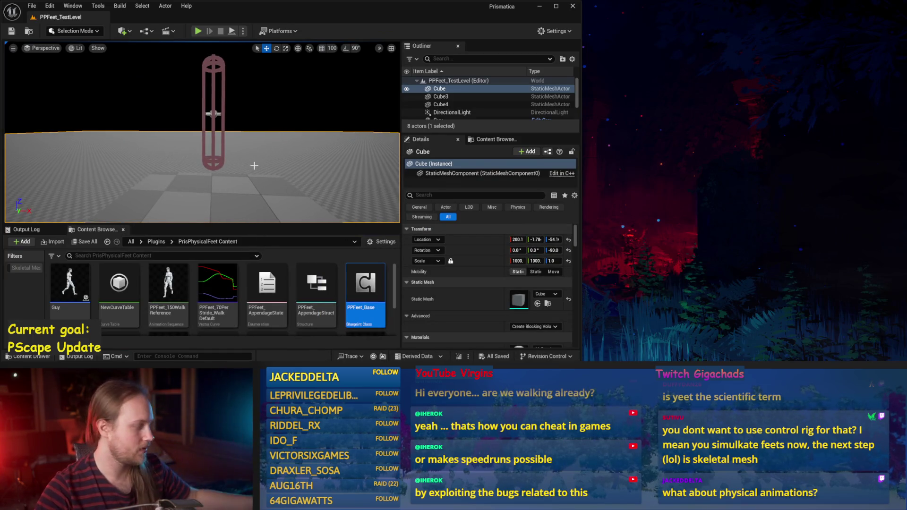
pyautogui.click(212, 117)
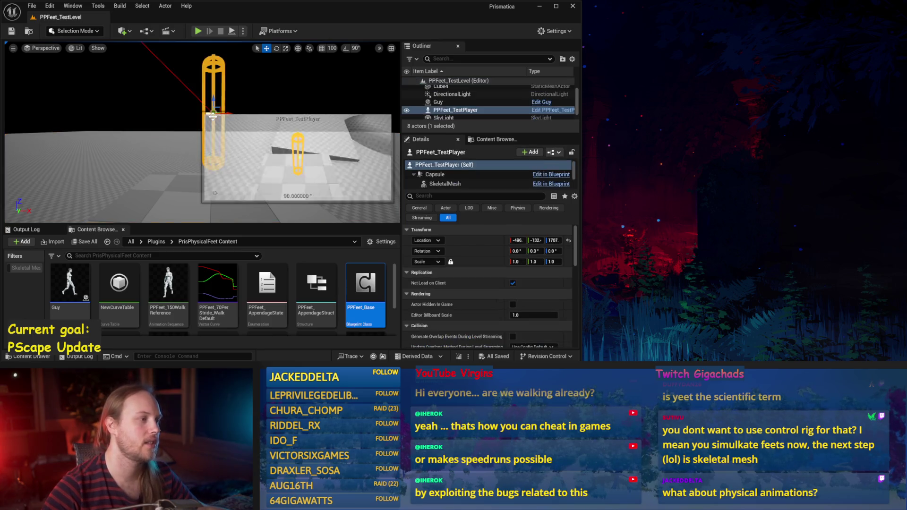
pyautogui.click(166, 133)
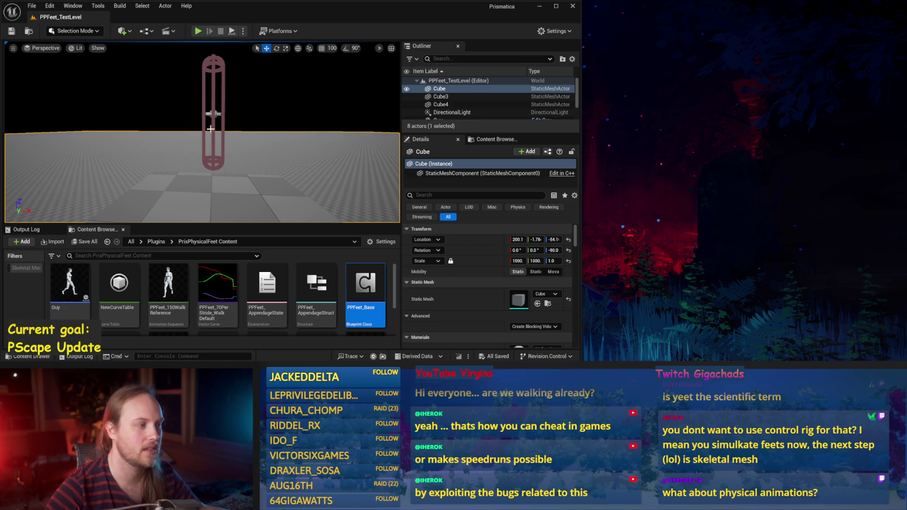
pyautogui.scroll(-3, 197, 140)
pyautogui.scroll(5, 197, 140)
pyautogui.scroll(-3, 233, 79)
pyautogui.scroll(3, 233, 80)
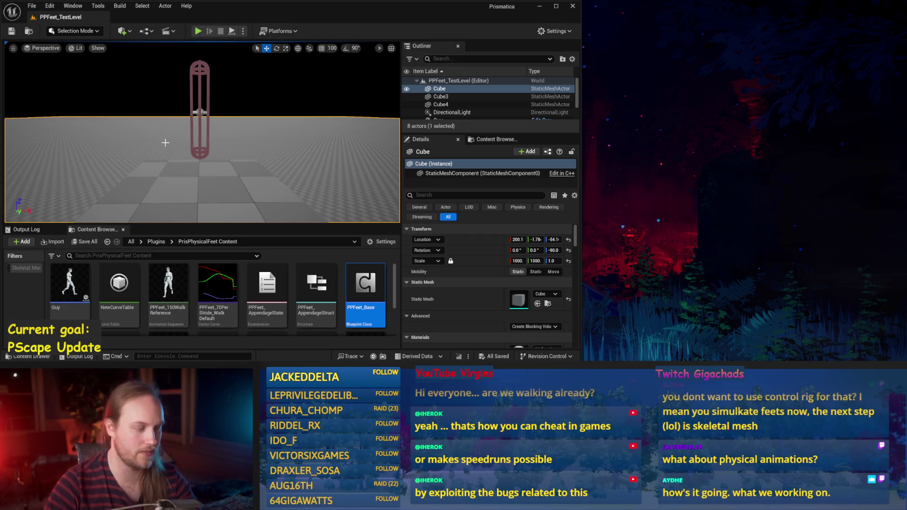
pyautogui.doubleClick(365, 293)
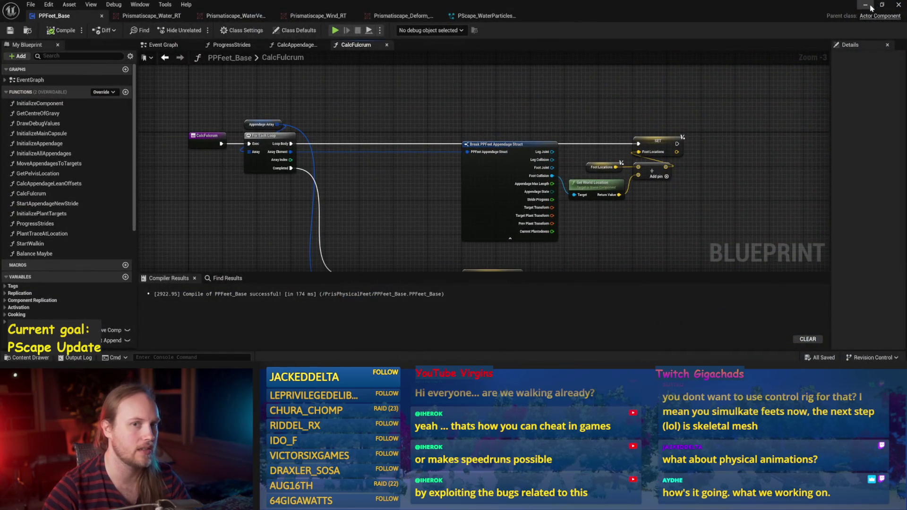
pyautogui.click(898, 5)
pyautogui.click(231, 32)
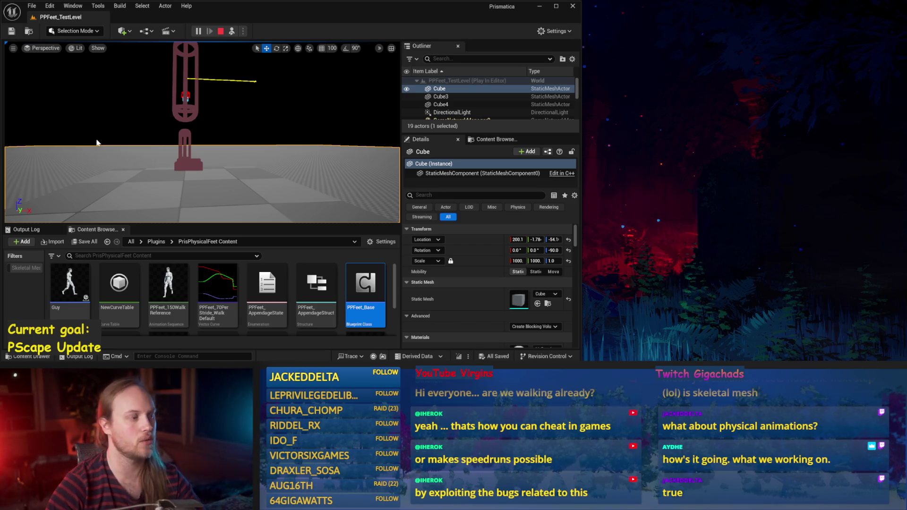
# Stop the play session and recompile PPFeet_Base, panning to the Break node
pyautogui.press('Escape')
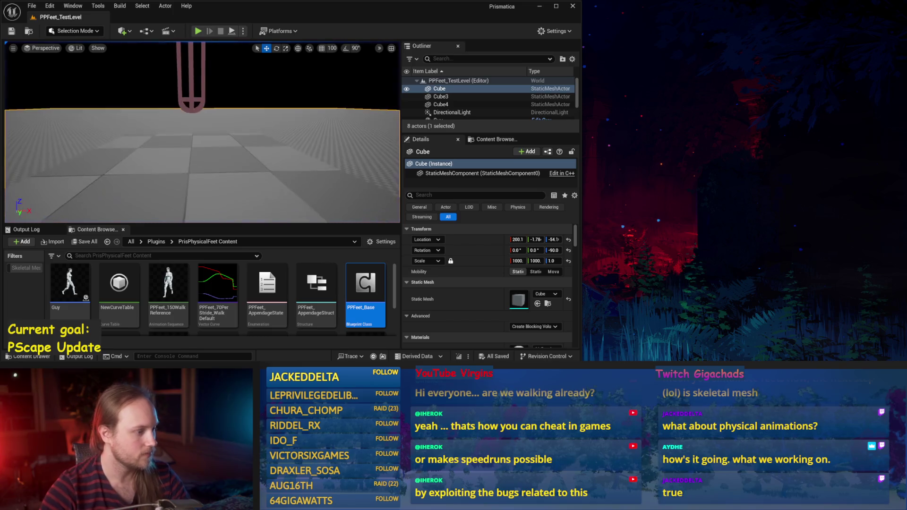
pyautogui.click(359, 349)
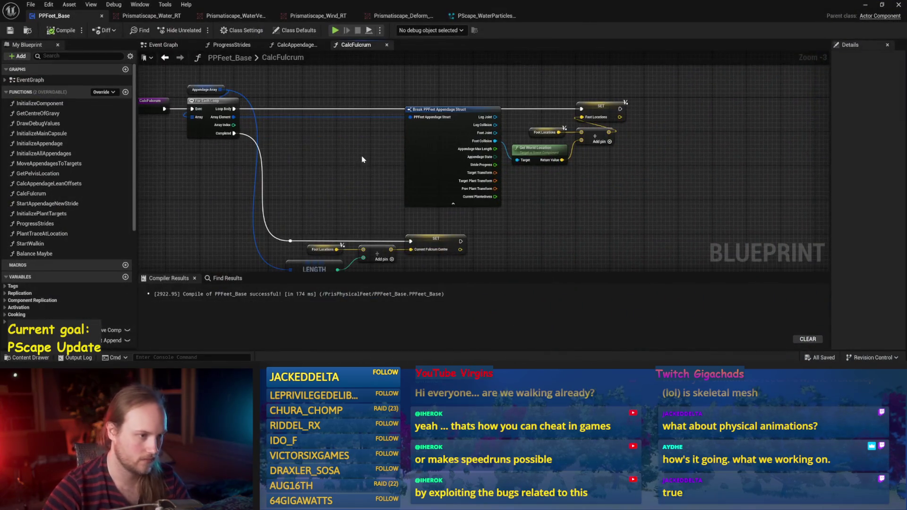
pyautogui.click(61, 31)
pyautogui.moveTo(337, 154)
pyautogui.mouseDown()
pyautogui.moveTo(371, 136)
pyautogui.moveTo(398, 179)
pyautogui.moveTo(317, 151)
pyautogui.moveTo(295, 170)
pyautogui.moveTo(271, 226)
pyautogui.moveTo(312, 168)
pyautogui.mouseUp()
pyautogui.scroll(1, 398, 180)
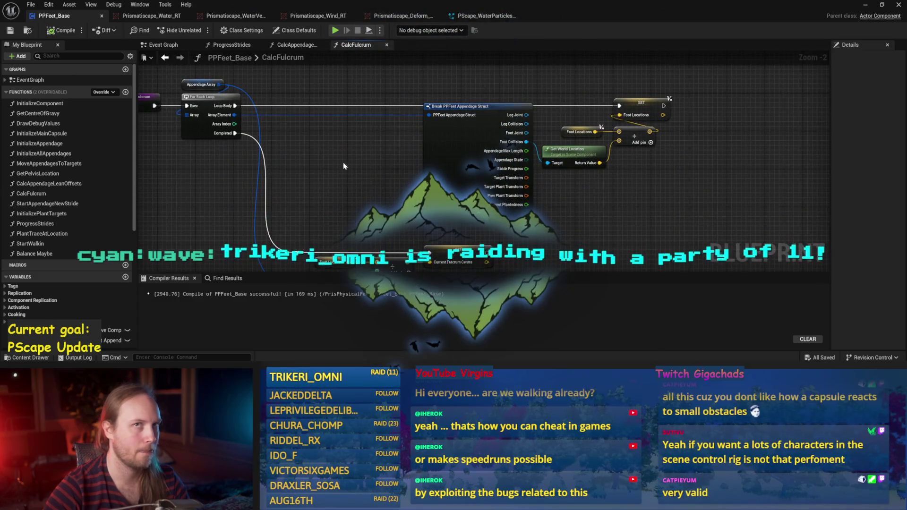
pyautogui.moveTo(365, 144); pyautogui.dragTo(426, 136)
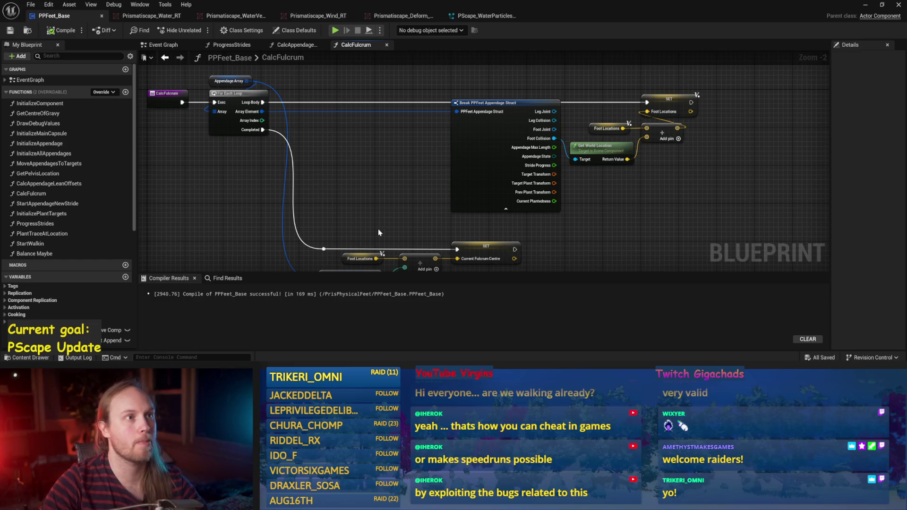
# Move the SET, LENGTH and Add fulcrum-centre nodes further right, then compile and save
pyautogui.moveTo(355, 207); pyautogui.dragTo(396, 157)
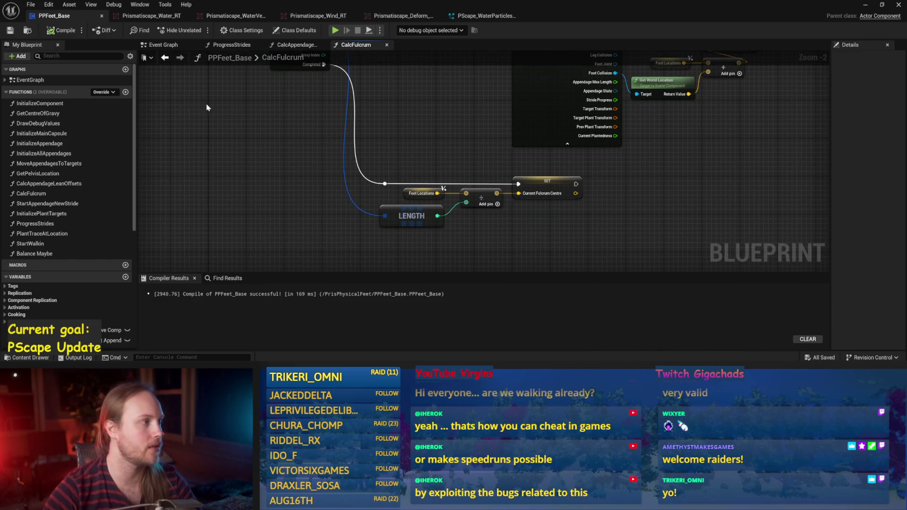
pyautogui.moveTo(602, 189); pyautogui.dragTo(357, 250)
pyautogui.moveTo(531, 204)
pyautogui.mouseDown()
pyautogui.moveTo(574, 213)
pyautogui.moveTo(569, 241)
pyautogui.mouseUp()
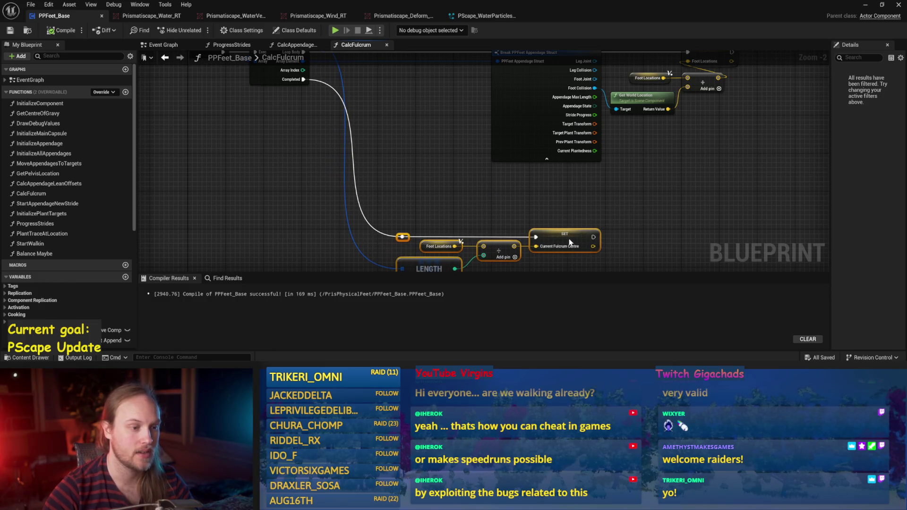
pyautogui.click(555, 208)
pyautogui.click(61, 30)
pyautogui.click(10, 30)
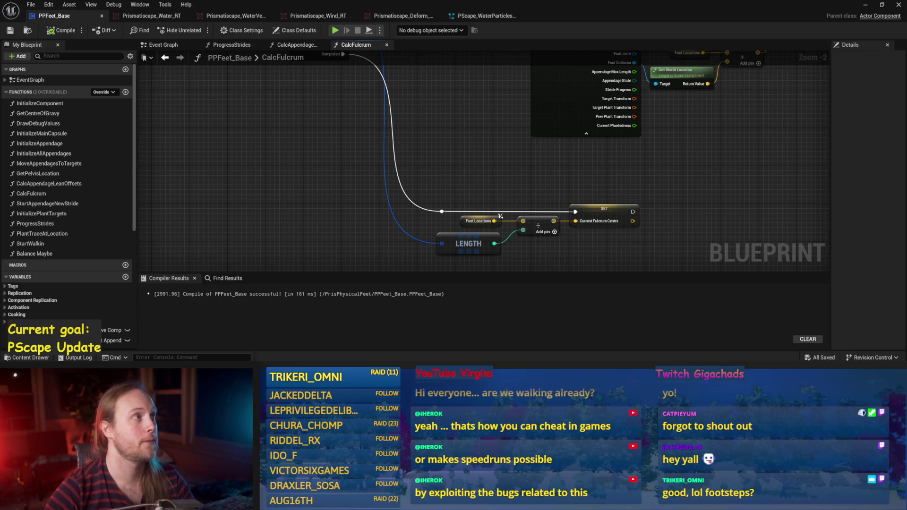
pyautogui.click(862, 6)
pyautogui.click(231, 31)
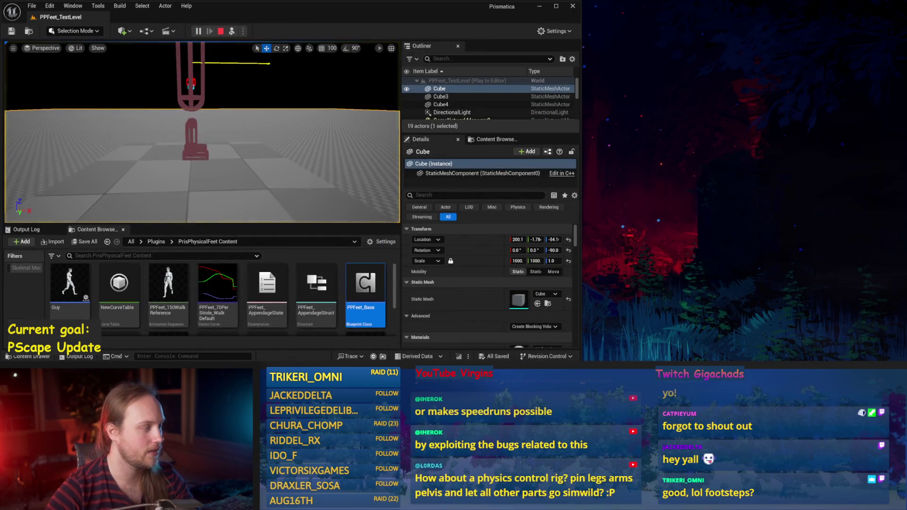
pyautogui.click(200, 124)
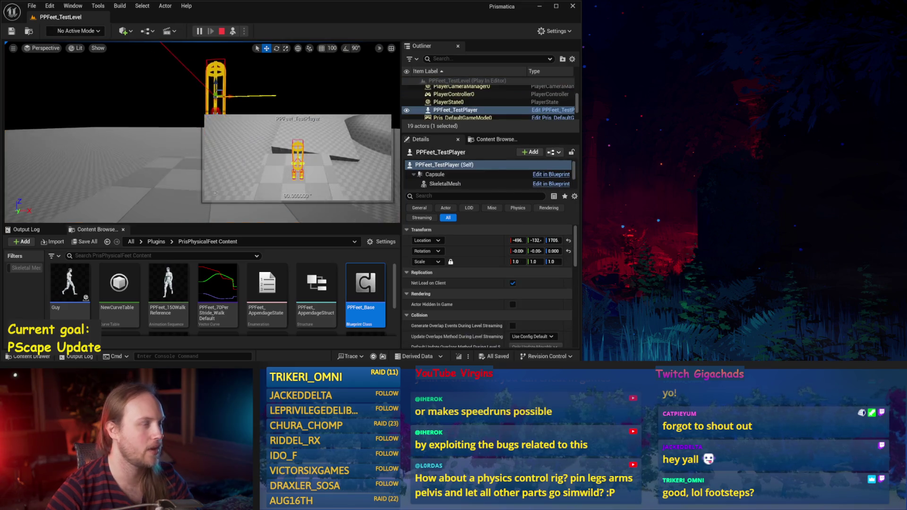
pyautogui.press('f')
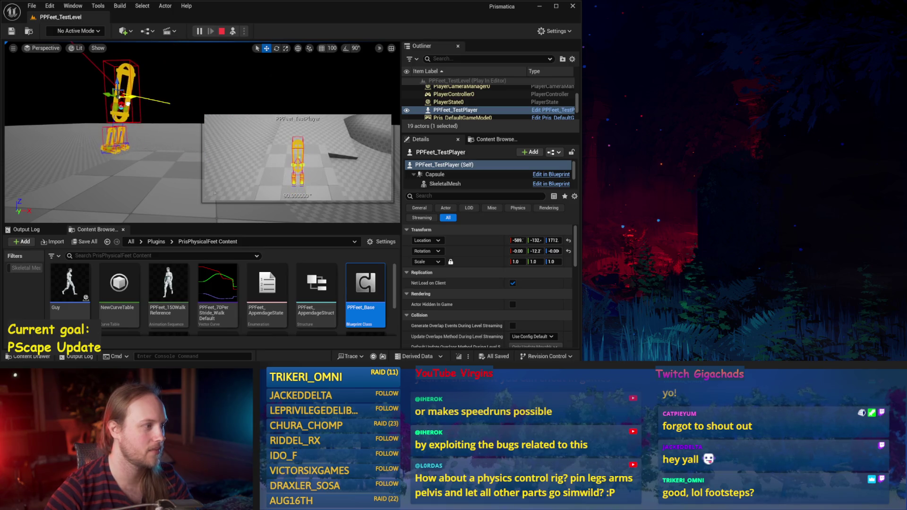
pyautogui.moveTo(213, 104)
pyautogui.mouseDown()
pyautogui.moveTo(241, 87)
pyautogui.moveTo(95, 95)
pyautogui.moveTo(47, 80)
pyautogui.mouseUp()
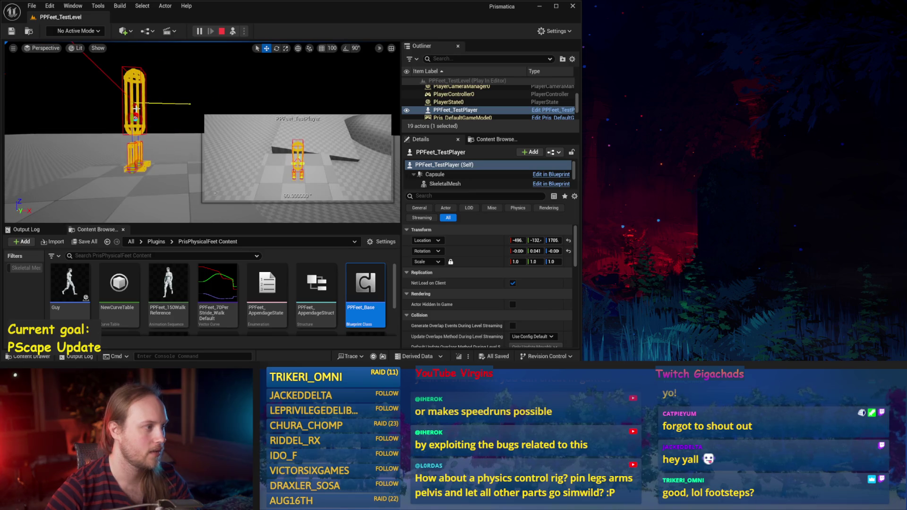
pyautogui.click(151, 166)
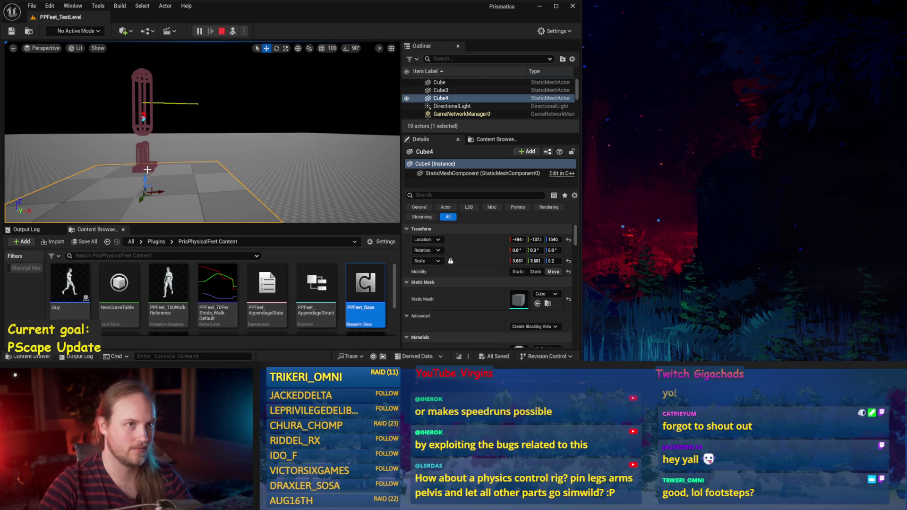
pyautogui.moveTo(185, 209); pyautogui.dragTo(187, 180)
pyautogui.moveTo(242, 167); pyautogui.dragTo(242, 166)
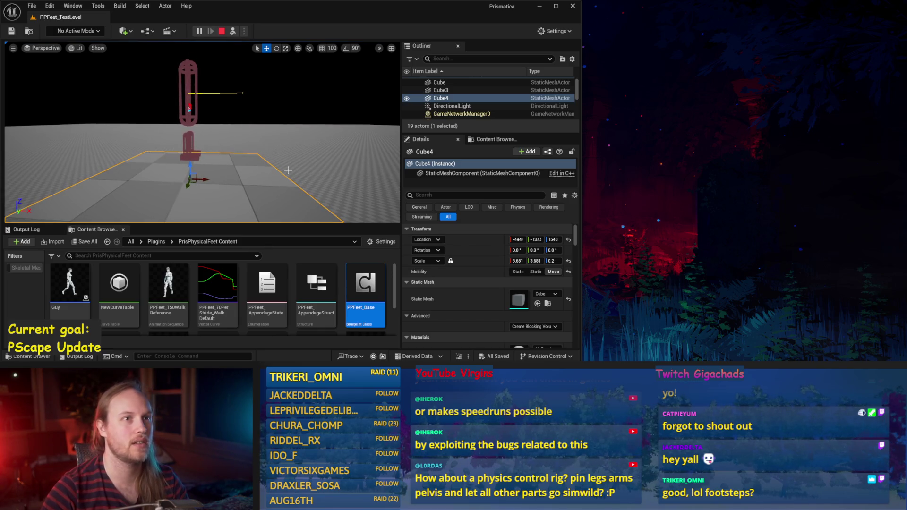
pyautogui.moveTo(288, 170); pyautogui.dragTo(288, 170)
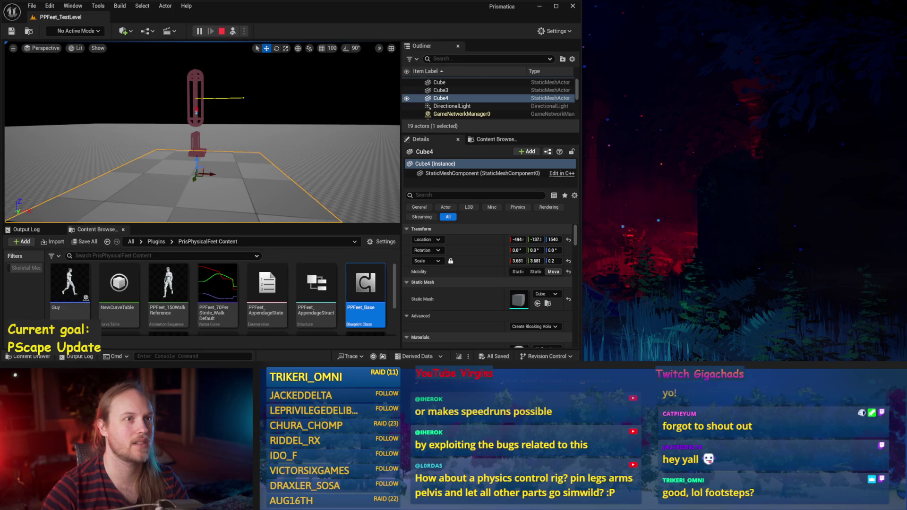
pyautogui.click(288, 170)
pyautogui.click(208, 95)
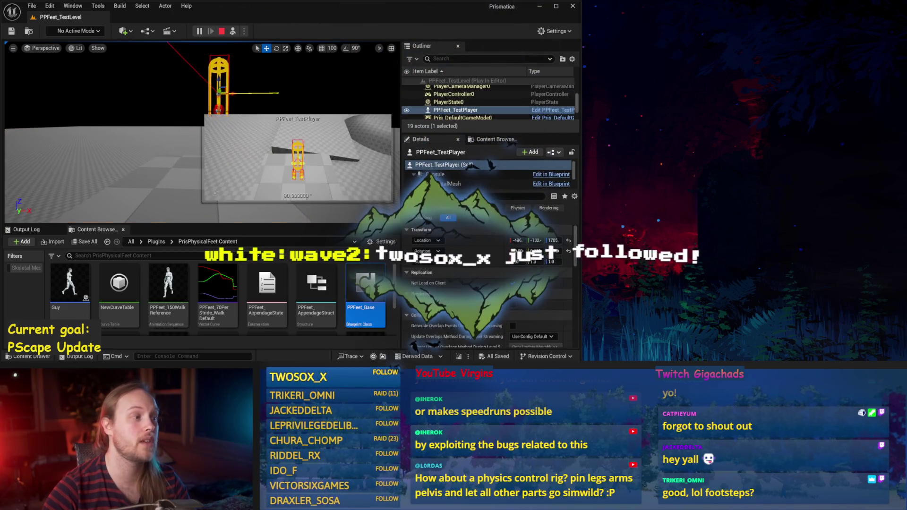
pyautogui.press('f')
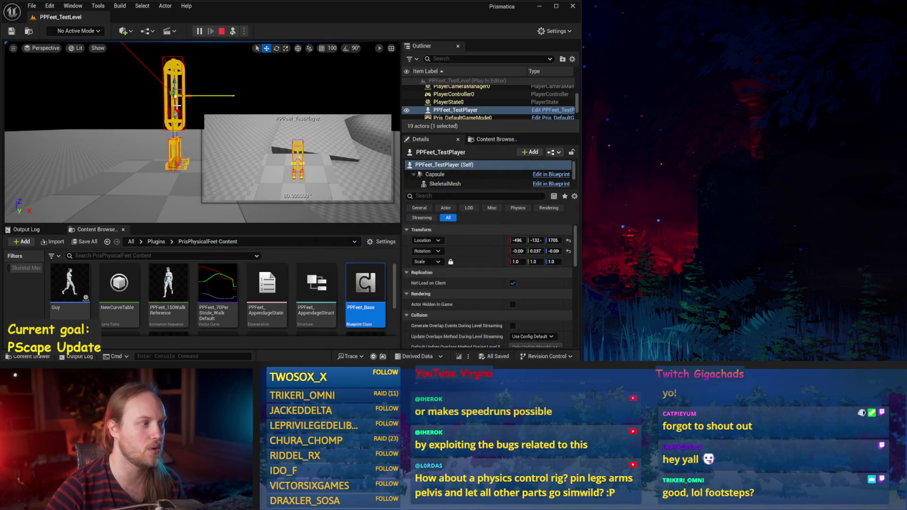
pyautogui.click(136, 187)
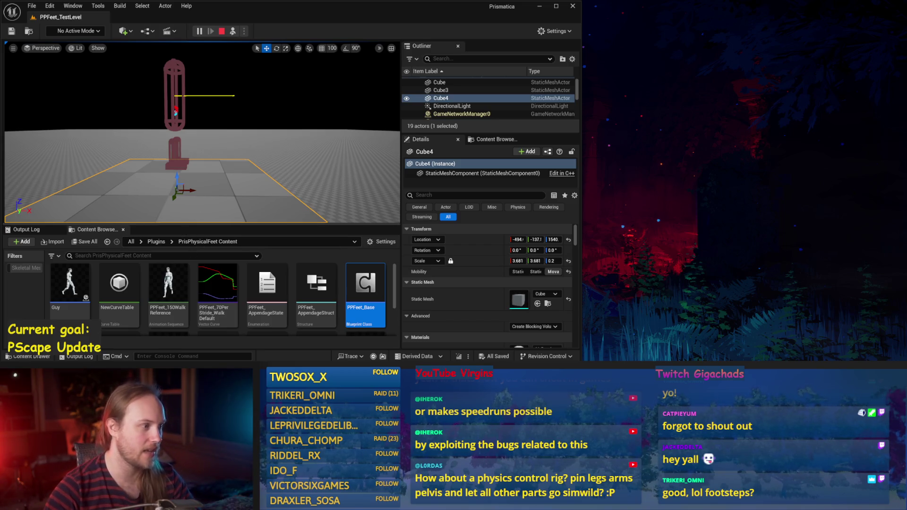
pyautogui.click(196, 188)
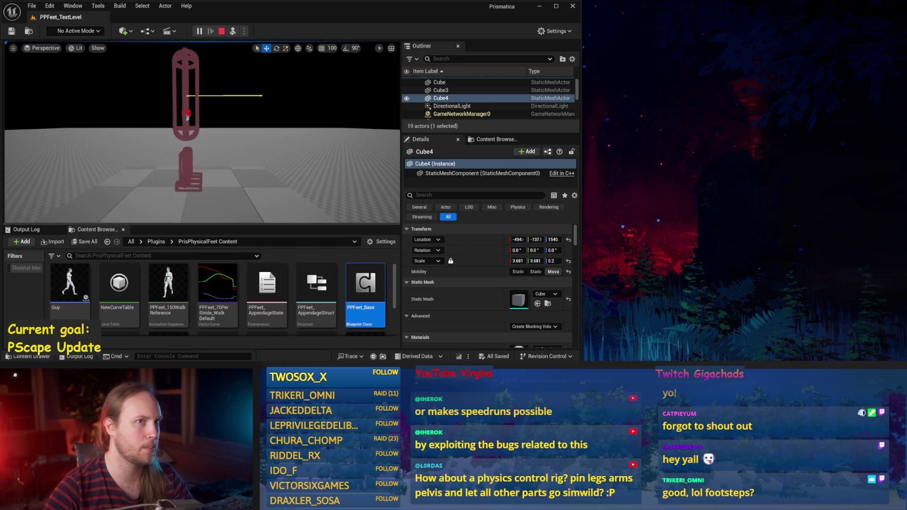
pyautogui.press('F8')
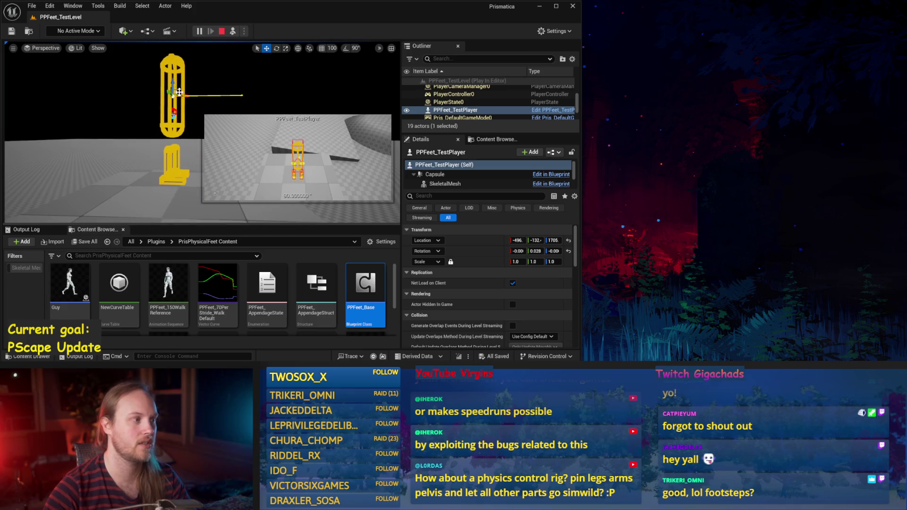
pyautogui.click(198, 89)
pyautogui.click(182, 85)
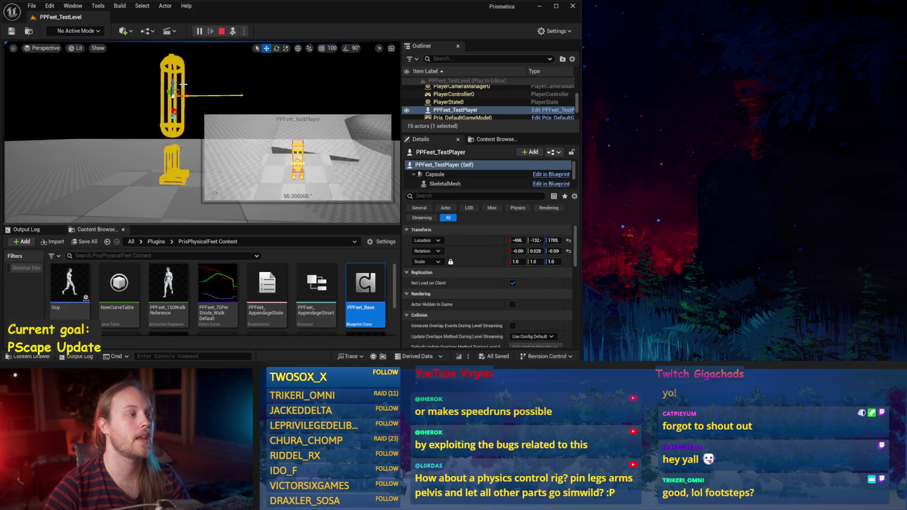
pyautogui.click(281, 97)
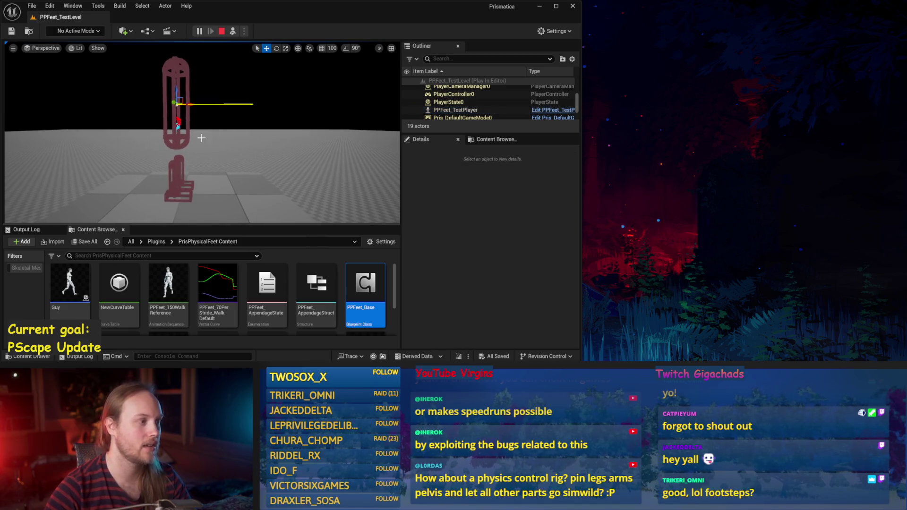
pyautogui.click(184, 108)
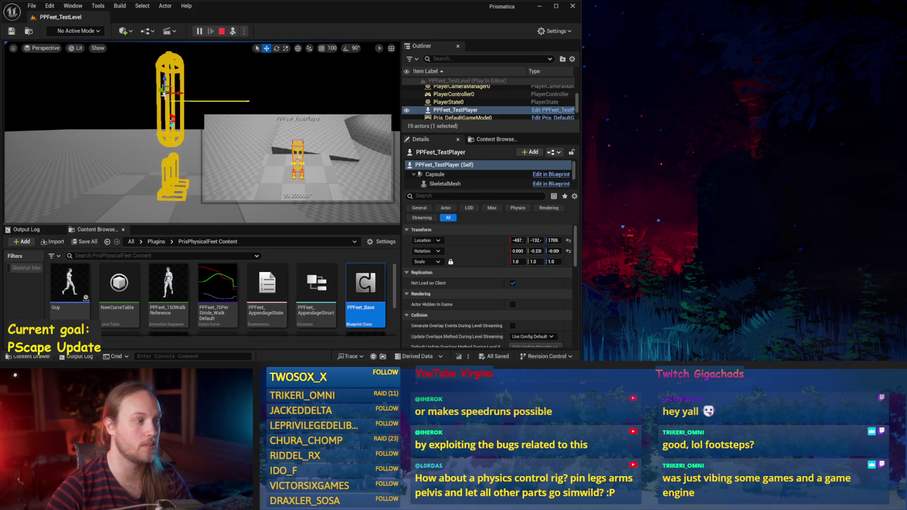
pyautogui.click(118, 134)
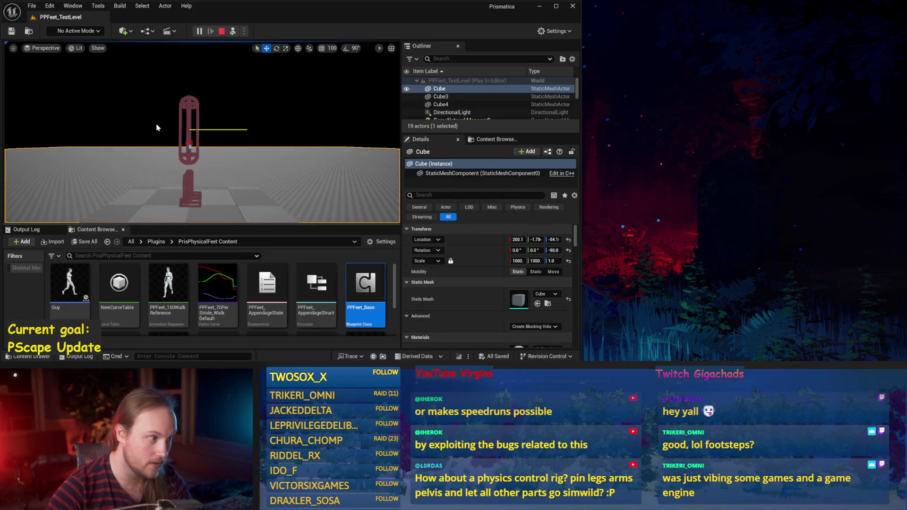
pyautogui.click(187, 138)
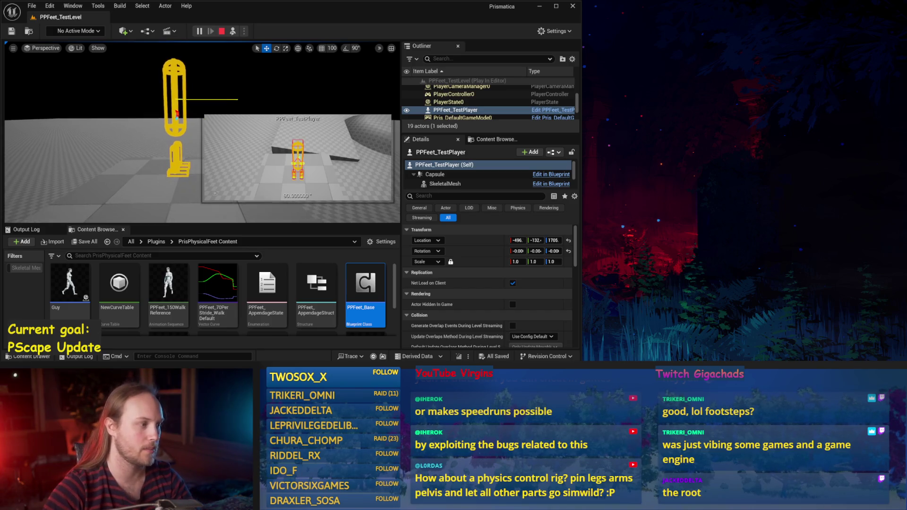
pyautogui.click(147, 200)
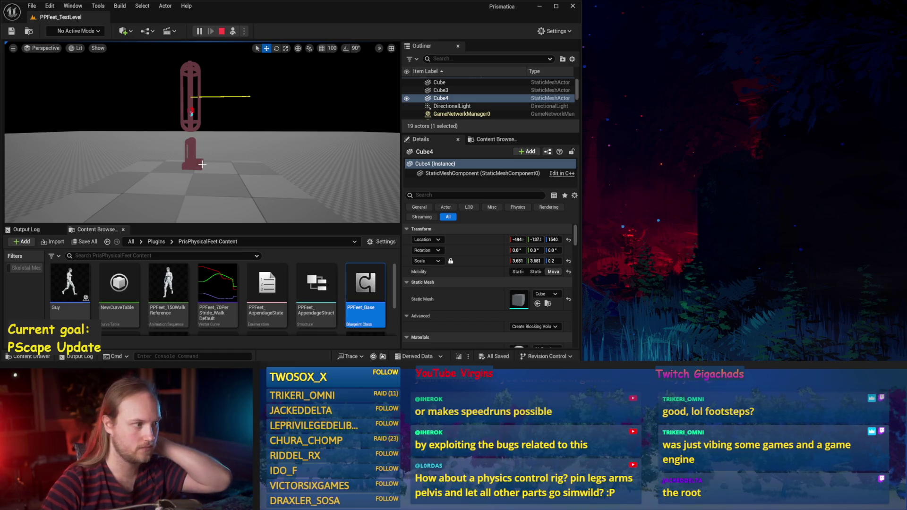
pyautogui.click(185, 126)
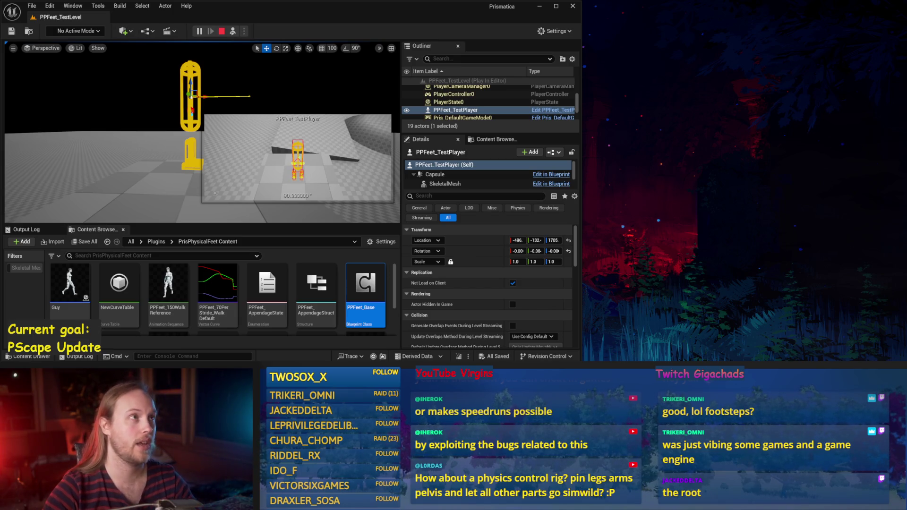
pyautogui.moveTo(254, 139); pyautogui.dragTo(128, 129)
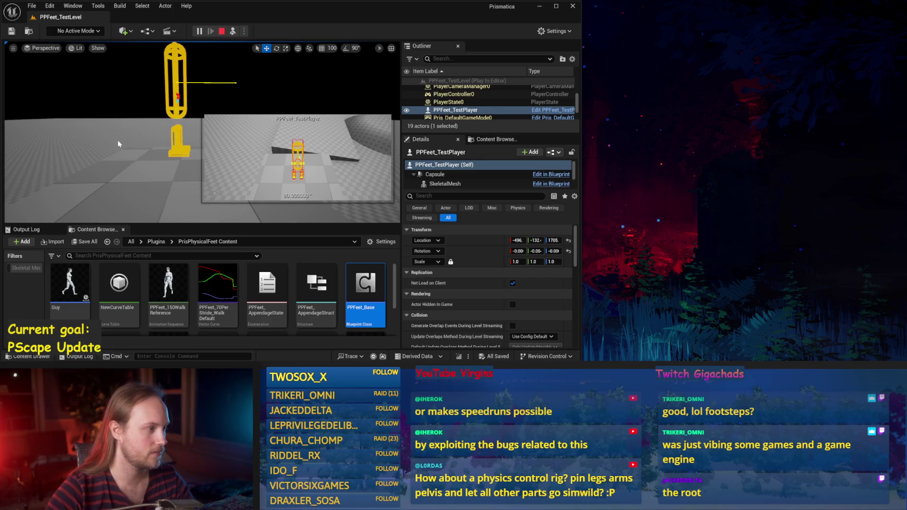
pyautogui.press('Escape')
pyautogui.doubleClick(378, 290)
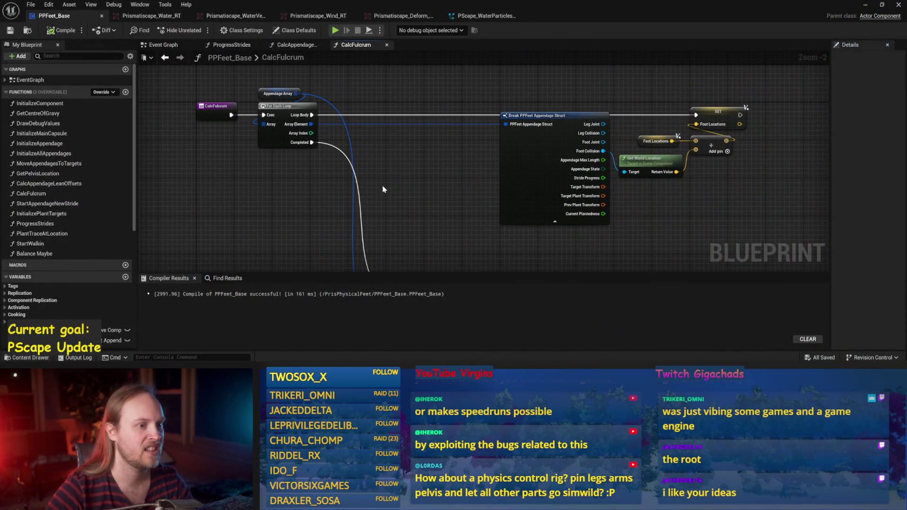
# Lower the Break PPFeet Appendage Struct node, add a reroute on the blue wire, and save
pyautogui.moveTo(506, 175)
pyautogui.mouseDown()
pyautogui.moveTo(477, 182)
pyautogui.moveTo(479, 203)
pyautogui.mouseUp()
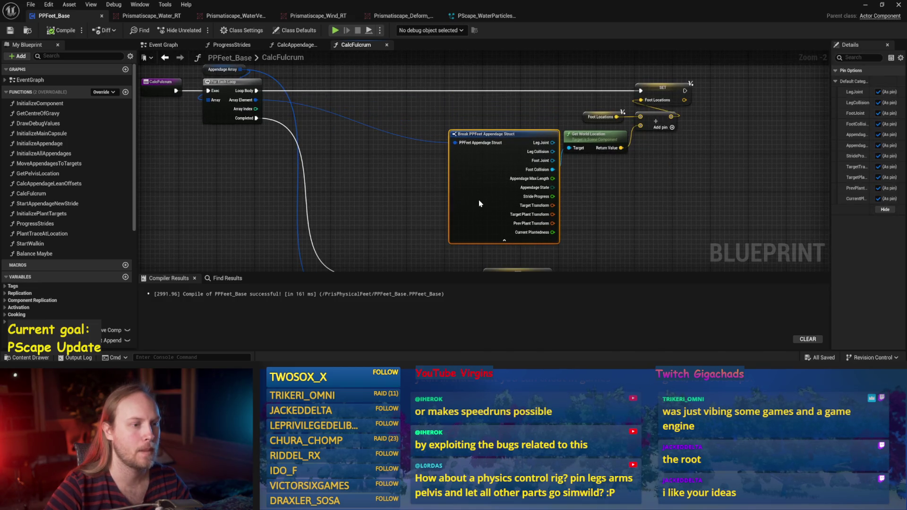
pyautogui.click(406, 127)
pyautogui.doubleClick(399, 138)
pyautogui.hotkey('ctrl', 's')
pyautogui.scroll(-1, 330, 133)
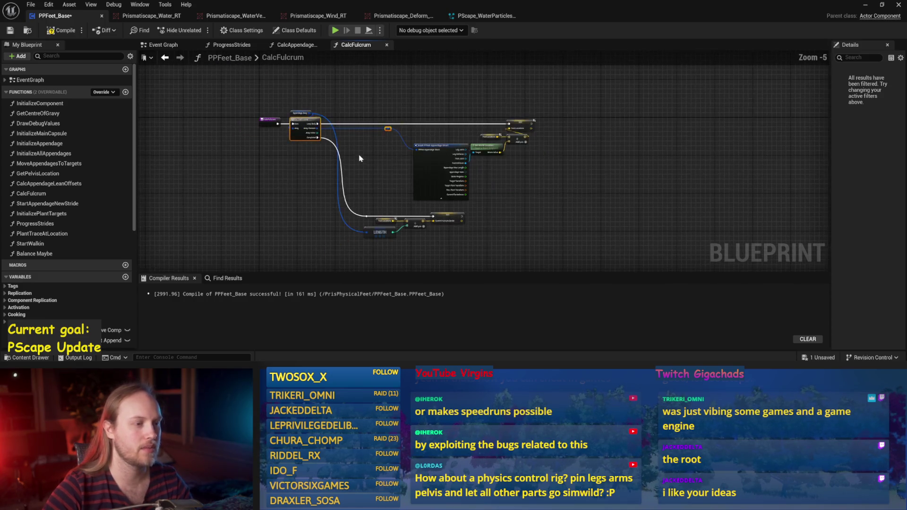
pyautogui.scroll(1, 359, 157)
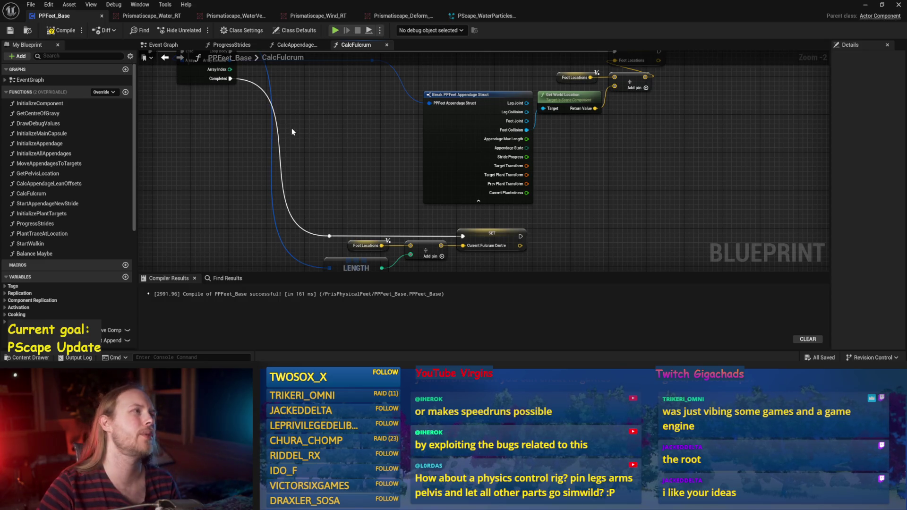
# Pan the CalcFulcrum graph around the For Each Loop, then view CalcAppendageLeanOffsets
pyautogui.moveTo(354, 116)
pyautogui.mouseDown()
pyautogui.moveTo(370, 149)
pyautogui.moveTo(355, 129)
pyautogui.moveTo(341, 161)
pyautogui.mouseUp()
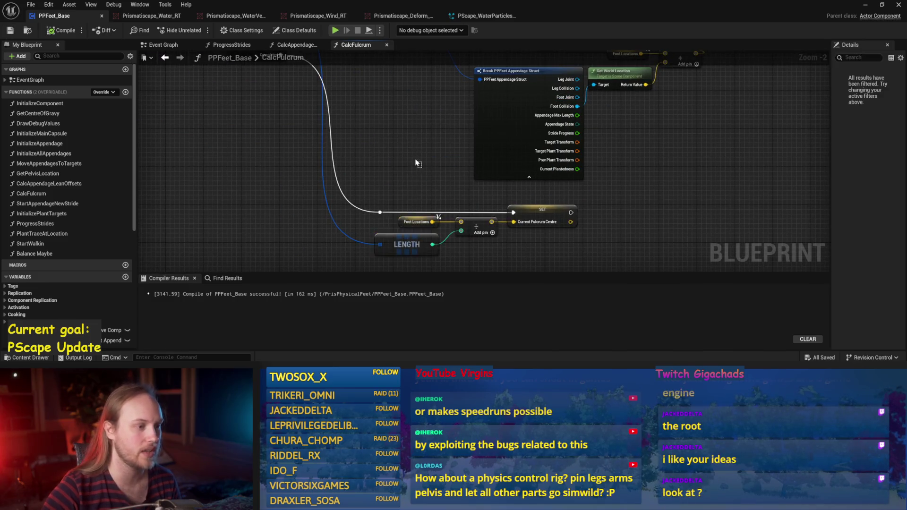
pyautogui.moveTo(415, 162); pyautogui.dragTo(338, 220)
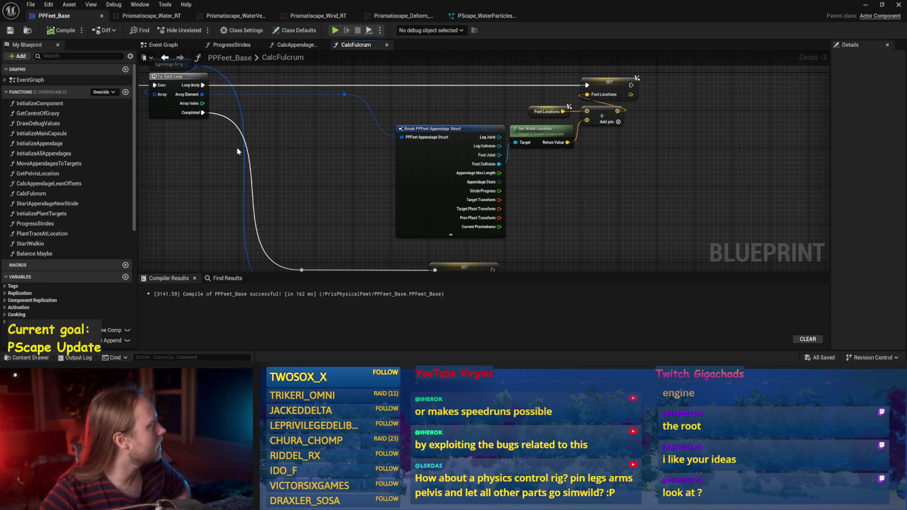
pyautogui.moveTo(238, 151); pyautogui.dragTo(387, 178)
pyautogui.scroll(-1, 352, 171)
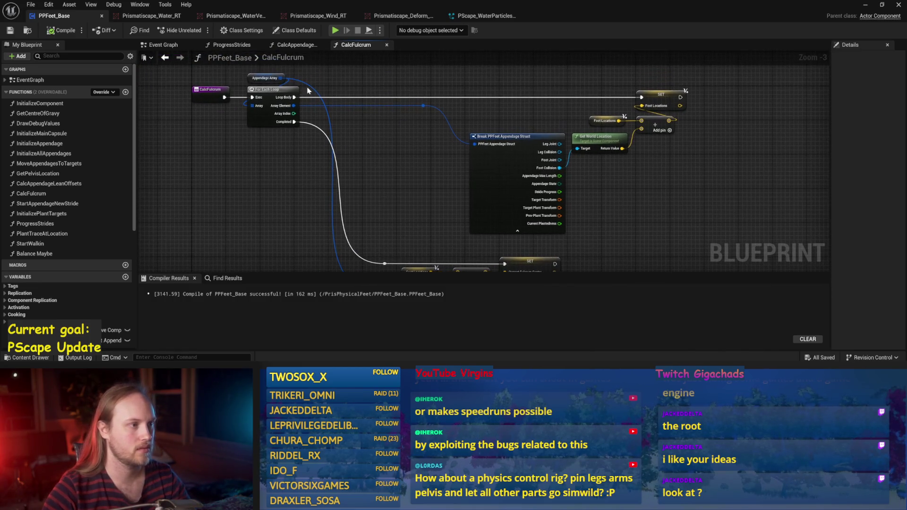
pyautogui.click(279, 47)
pyautogui.moveTo(474, 138); pyautogui.dragTo(574, 126)
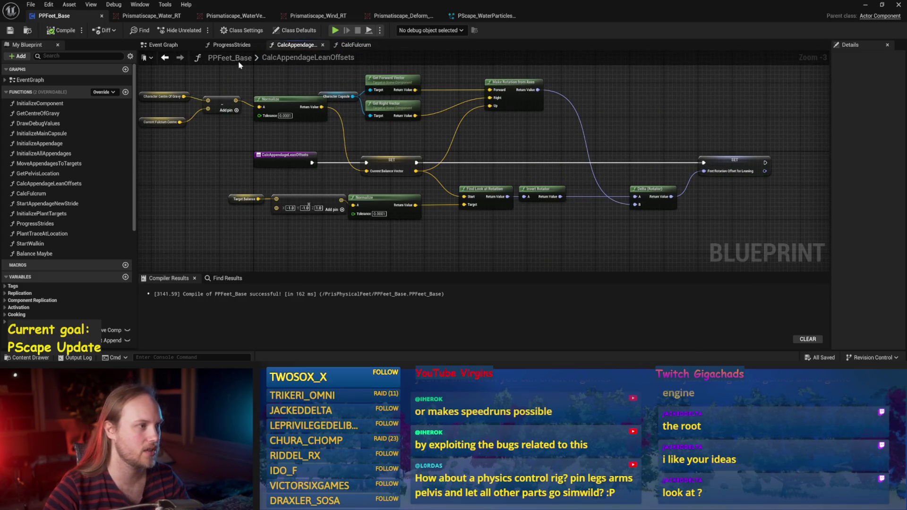
# Break the exec link from Calc Fulcrum to Calc Appendage Lean Offsets and save
pyautogui.click(186, 47)
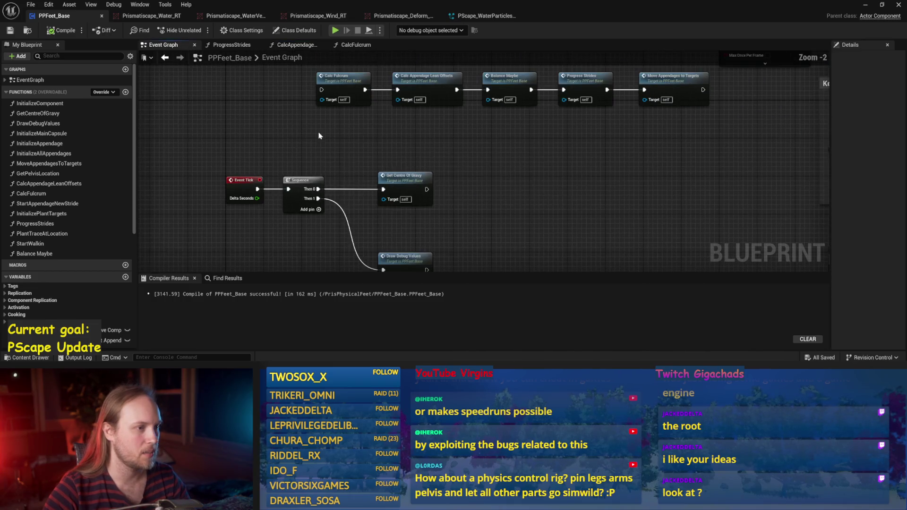
pyautogui.moveTo(466, 143)
pyautogui.mouseDown()
pyautogui.moveTo(414, 198)
pyautogui.moveTo(428, 200)
pyautogui.mouseUp()
pyautogui.keyDown('alt'); pyautogui.click(348, 146); pyautogui.keyUp('alt')
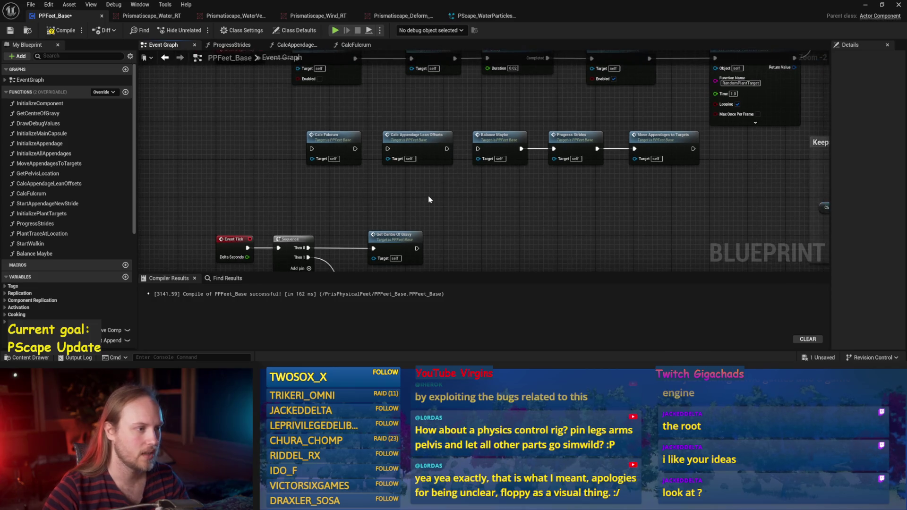
pyautogui.doubleClick(414, 152)
pyautogui.moveTo(504, 150); pyautogui.dragTo(500, 174)
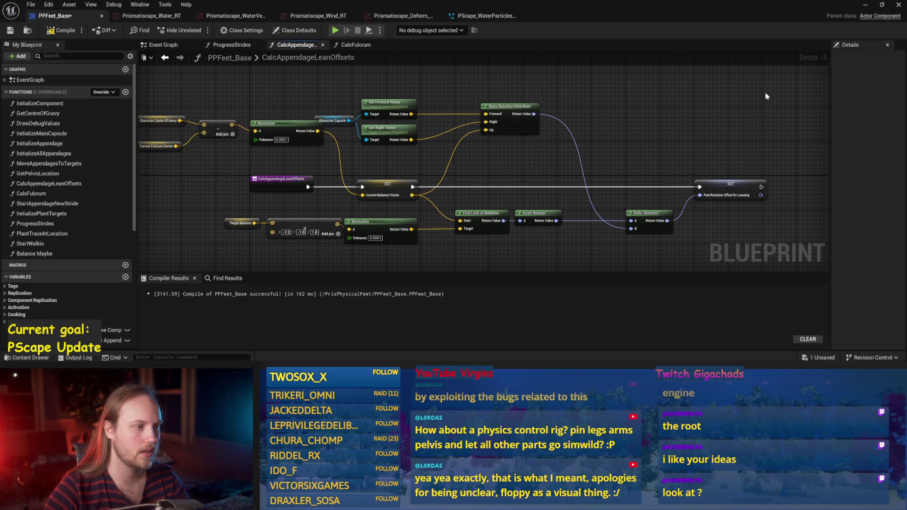
pyautogui.scroll(-1, 202, 204)
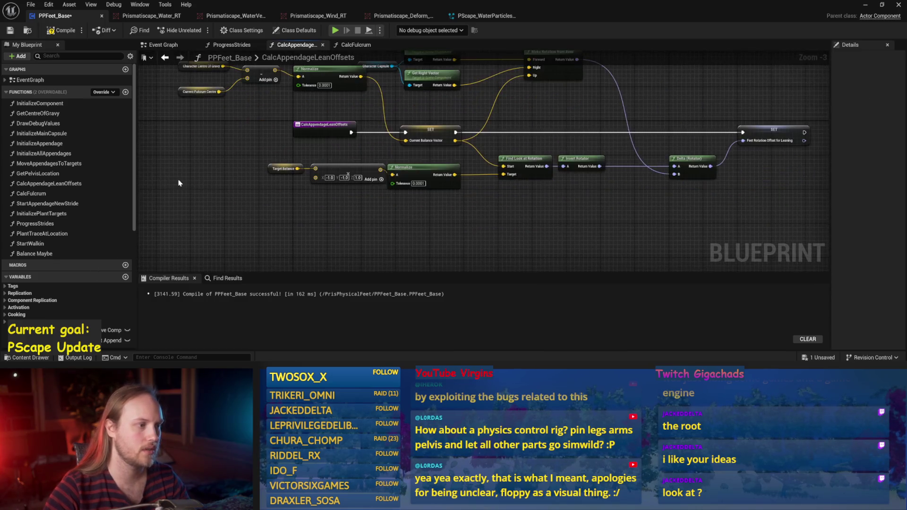
pyautogui.hotkey('ctrl', 's')
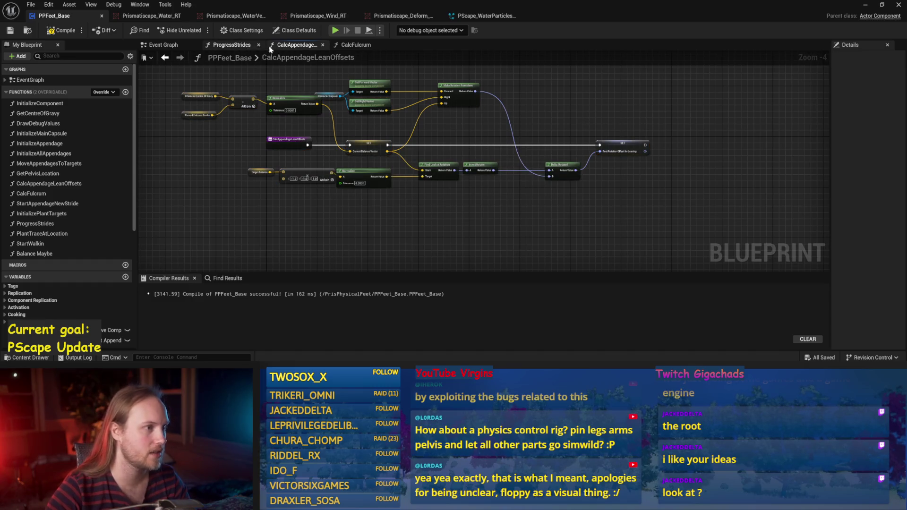
pyautogui.click(362, 46)
pyautogui.click(163, 45)
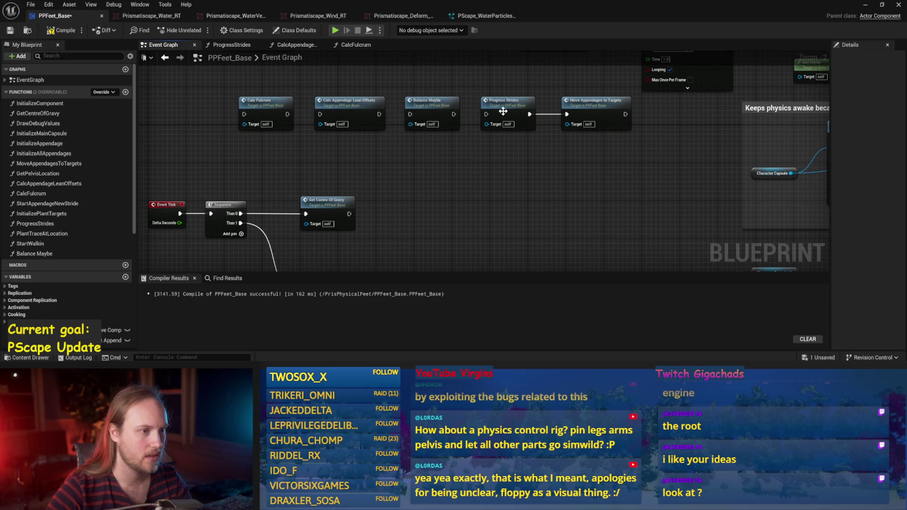
pyautogui.click(616, 171)
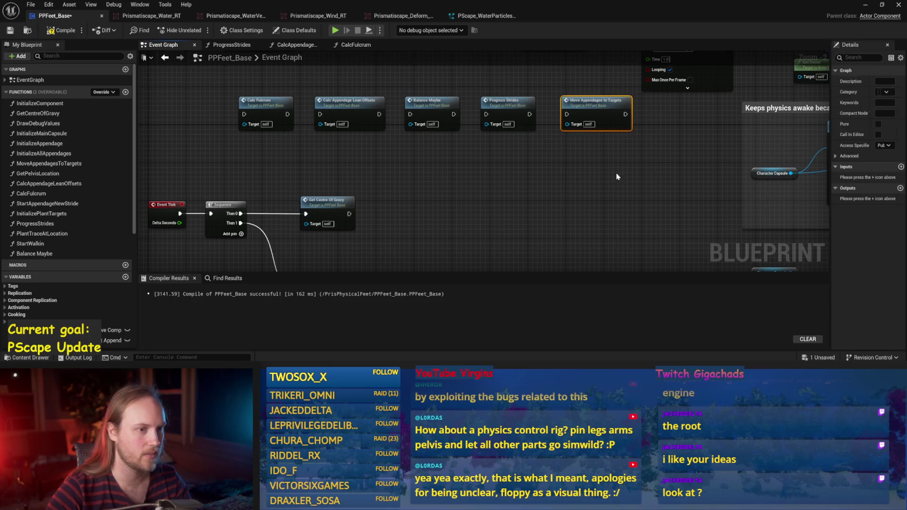
# Wire Get Centre Of Gravy to Progress Strides to Move Appendages to Targets in sequence
pyautogui.hotkey('ctrl', 's')
pyautogui.moveTo(452, 113)
pyautogui.mouseDown()
pyautogui.moveTo(385, 251)
pyautogui.moveTo(363, 203)
pyautogui.moveTo(386, 213)
pyautogui.mouseUp()
pyautogui.moveTo(301, 216); pyautogui.dragTo(372, 216)
pyautogui.moveTo(386, 206)
pyautogui.mouseDown()
pyautogui.moveTo(430, 206)
pyautogui.moveTo(417, 207)
pyautogui.mouseUp()
pyautogui.moveTo(536, 103); pyautogui.dragTo(540, 207)
pyautogui.scroll(2, 541, 207)
pyautogui.moveTo(407, 172)
pyautogui.mouseDown()
pyautogui.moveTo(512, 173)
pyautogui.moveTo(504, 172)
pyautogui.mouseUp()
pyautogui.moveTo(472, 105)
pyautogui.mouseDown()
pyautogui.moveTo(378, 148)
pyautogui.moveTo(339, 185)
pyautogui.moveTo(371, 165)
pyautogui.moveTo(360, 172)
pyautogui.mouseUp()
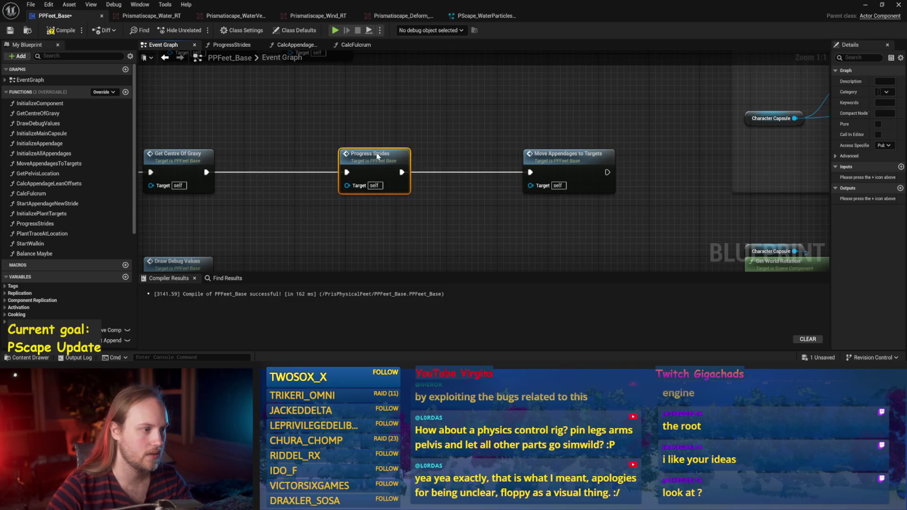
# Add comment boxes 'Create target locations' and 'Actually move shit' around the chain
pyautogui.write('cGe')
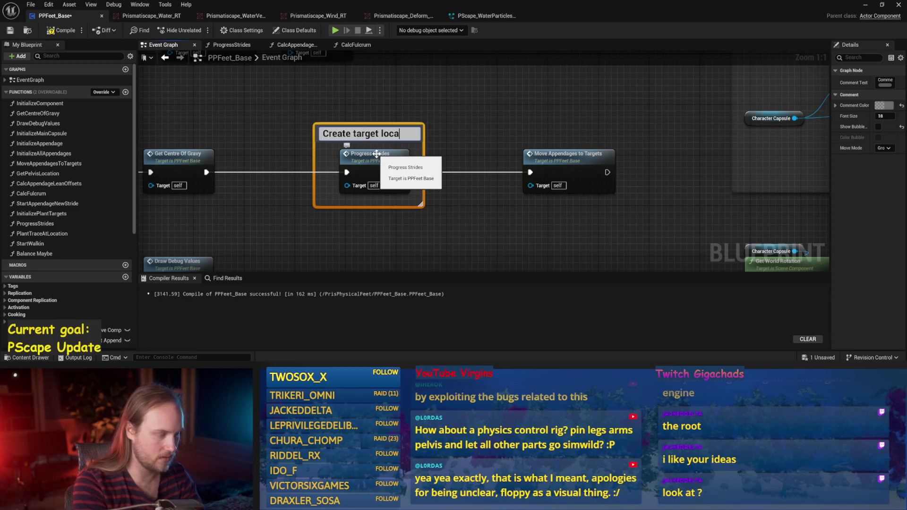
pyautogui.write('tions')
pyautogui.click(477, 160)
pyautogui.click(572, 163)
pyautogui.write('cAc')
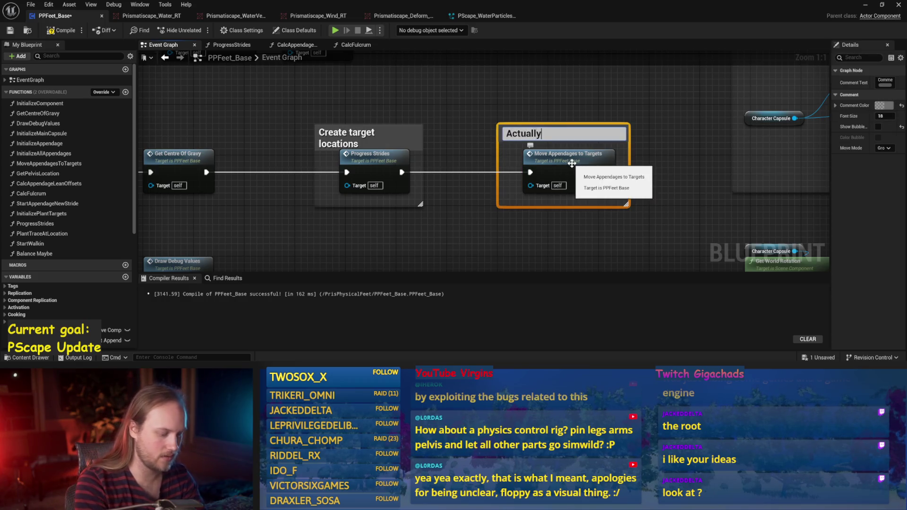
pyautogui.write(' shit')
pyautogui.press('Return')
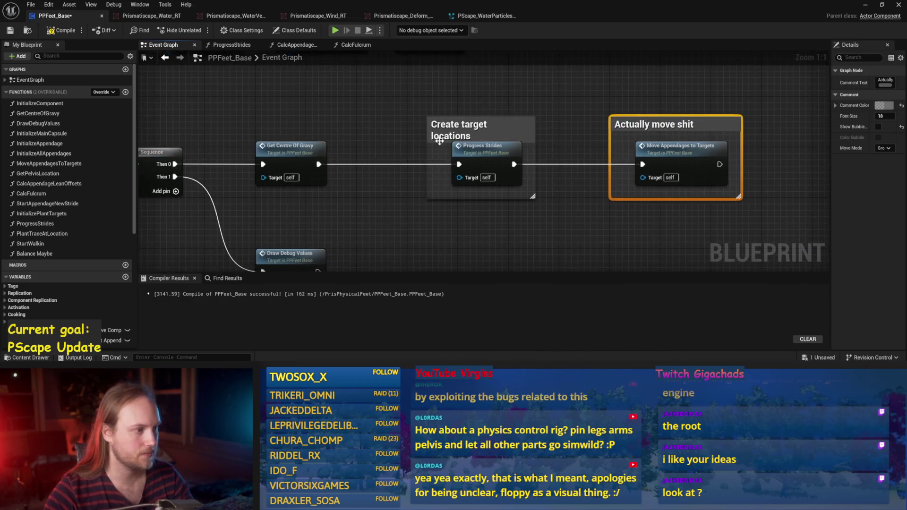
# Move the tick nodes and both comment groups lower, then save and compile
pyautogui.scroll(-1, 422, 131)
pyautogui.moveTo(422, 123)
pyautogui.mouseDown()
pyautogui.moveTo(172, 208)
pyautogui.moveTo(388, 197)
pyautogui.mouseUp()
pyautogui.scroll(-3, 283, 166)
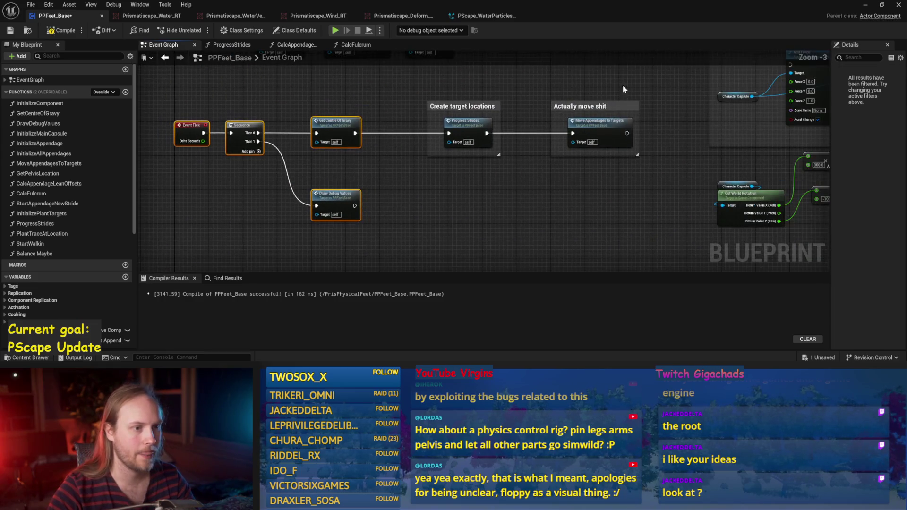
pyautogui.moveTo(547, 126); pyautogui.dragTo(415, 151)
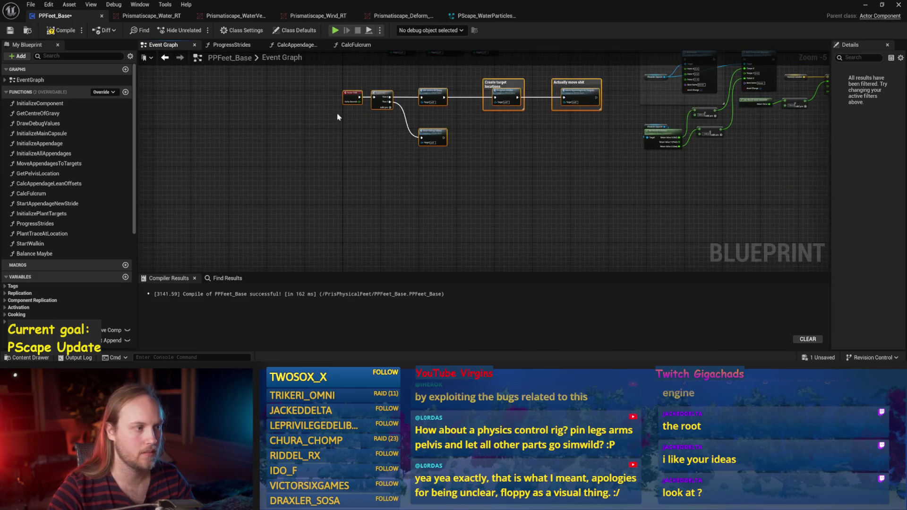
pyautogui.moveTo(348, 99); pyautogui.dragTo(350, 176)
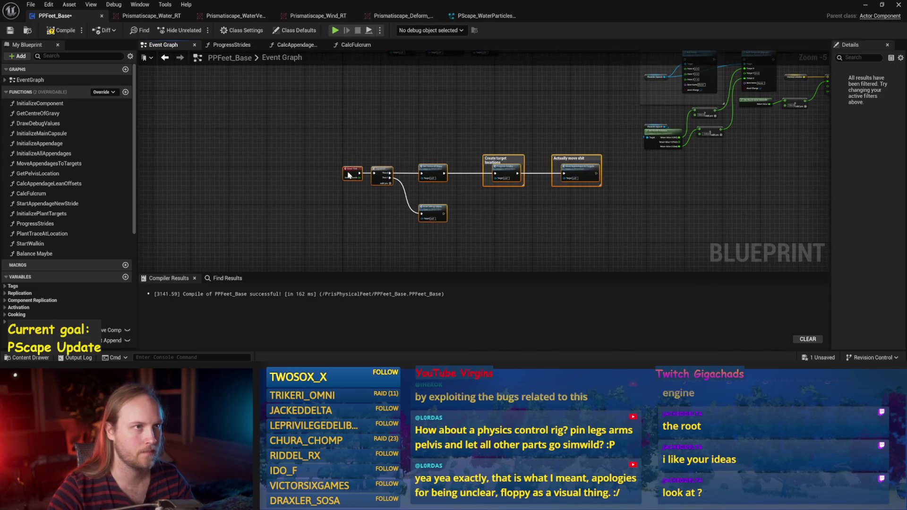
pyautogui.click(409, 112)
pyautogui.scroll(2, 409, 112)
pyautogui.hotkey('ctrl', 's')
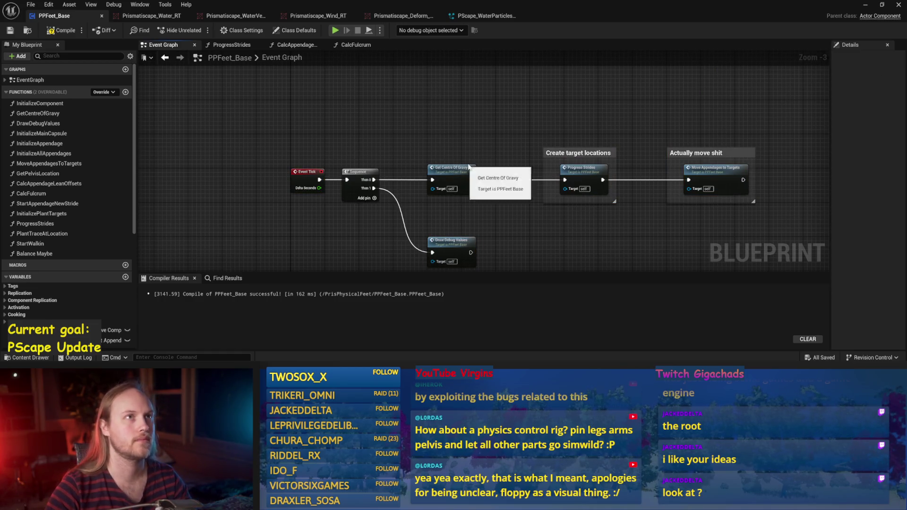
pyautogui.moveTo(505, 179)
pyautogui.mouseDown()
pyautogui.moveTo(524, 145)
pyautogui.moveTo(496, 168)
pyautogui.moveTo(506, 150)
pyautogui.mouseUp()
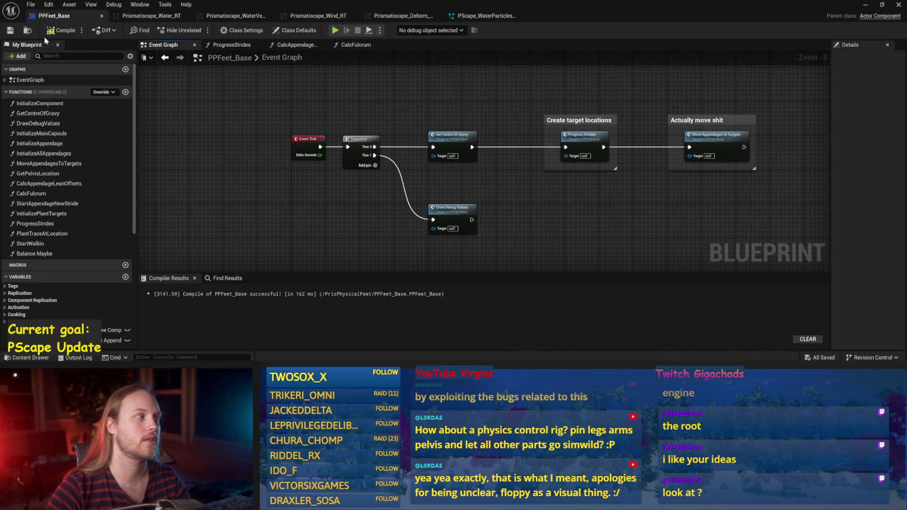
pyautogui.click(6, 31)
# Widen the second comment box to the right and save the blueprint
pyautogui.moveTo(568, 206); pyautogui.dragTo(452, 188)
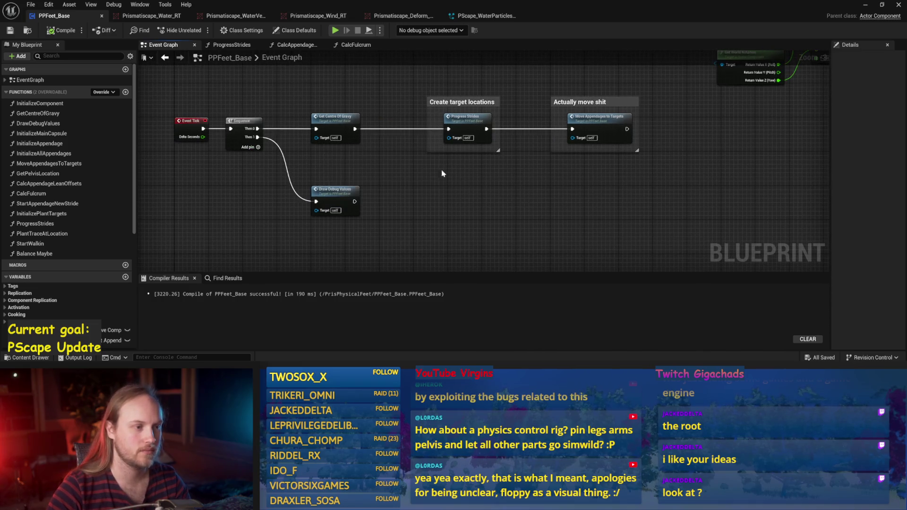
pyautogui.moveTo(455, 152); pyautogui.dragTo(411, 160)
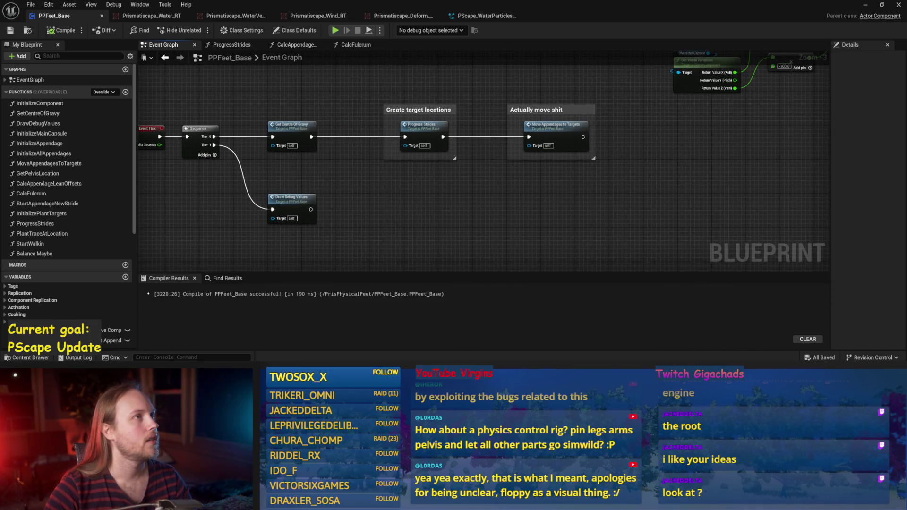
pyautogui.moveTo(522, 151)
pyautogui.mouseDown()
pyautogui.moveTo(534, 169)
pyautogui.moveTo(468, 159)
pyautogui.moveTo(460, 140)
pyautogui.mouseUp()
pyautogui.scroll(1, 460, 140)
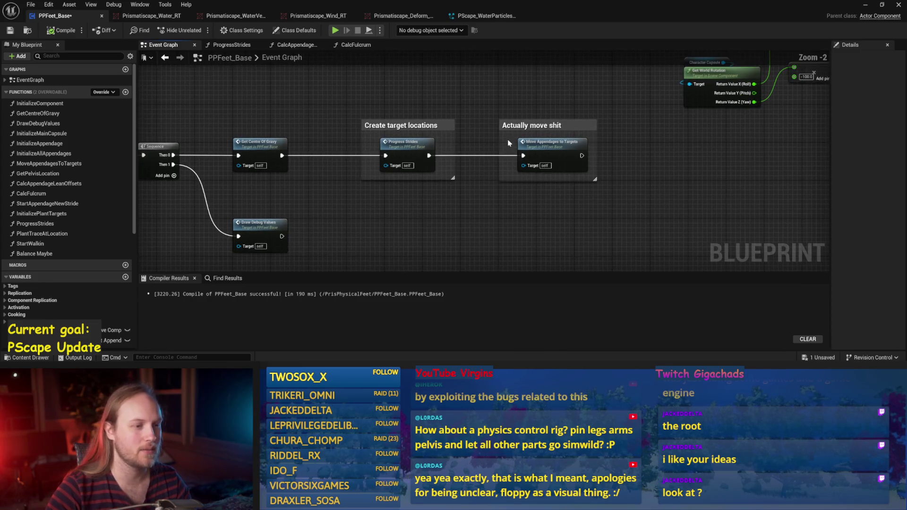
pyautogui.moveTo(599, 140); pyautogui.dragTo(608, 139)
pyautogui.hotkey('ctrl', 's')
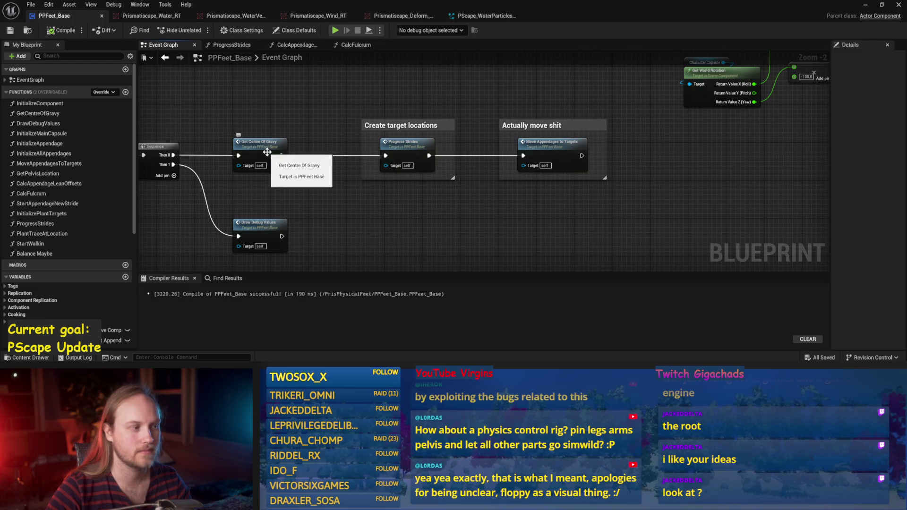
# Shift both comment groups further right and add a new function to the blueprint
pyautogui.moveTo(634, 85)
pyautogui.mouseDown()
pyautogui.moveTo(530, 192)
pyautogui.moveTo(405, 197)
pyautogui.mouseUp()
pyautogui.moveTo(402, 149); pyautogui.dragTo(483, 149)
pyautogui.click(483, 95)
pyautogui.moveTo(483, 95); pyautogui.dragTo(566, 99)
pyautogui.click(126, 92)
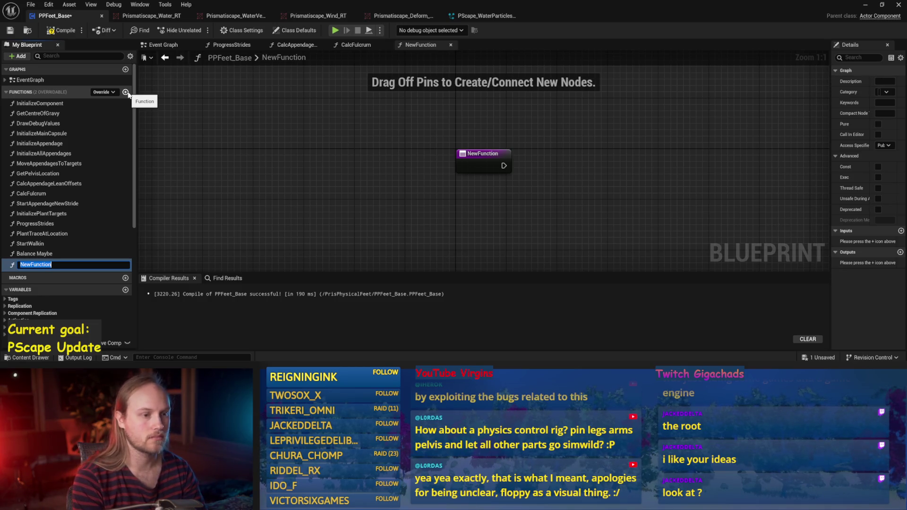
# Rename NewFunction to StrideSlopeStuff and confirm the name
pyautogui.write('StrideSlopeStuff')
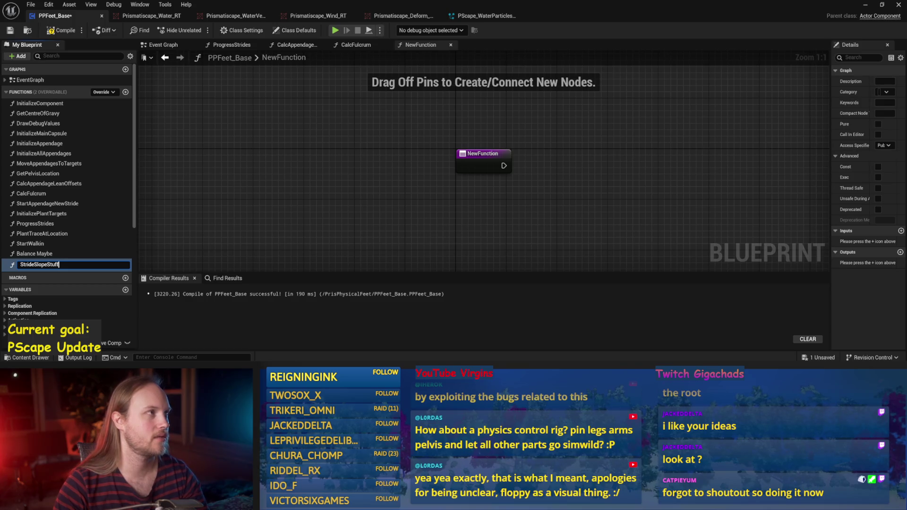
pyautogui.click(59, 265)
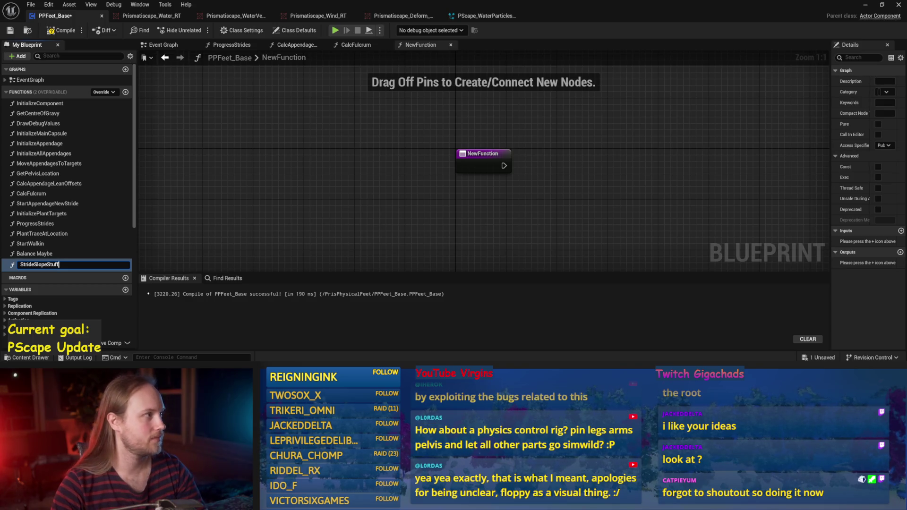
pyautogui.press('Return')
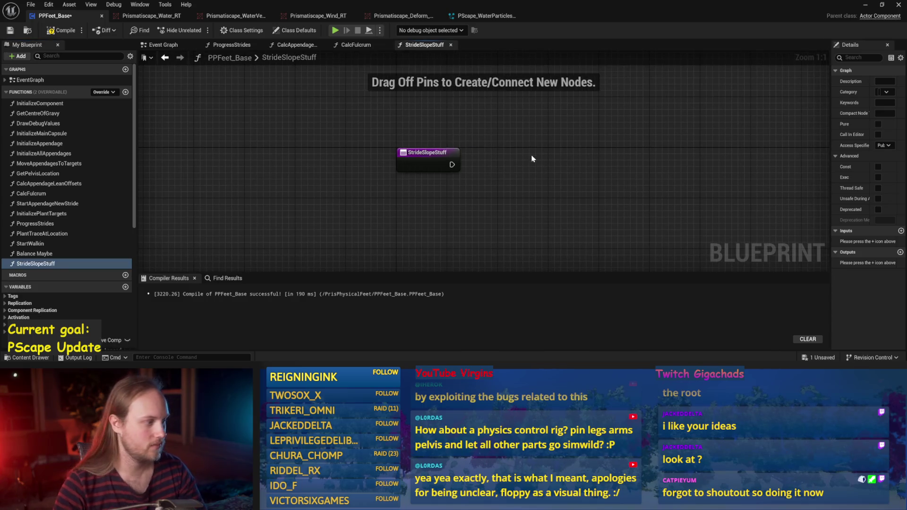
pyautogui.click(383, 163)
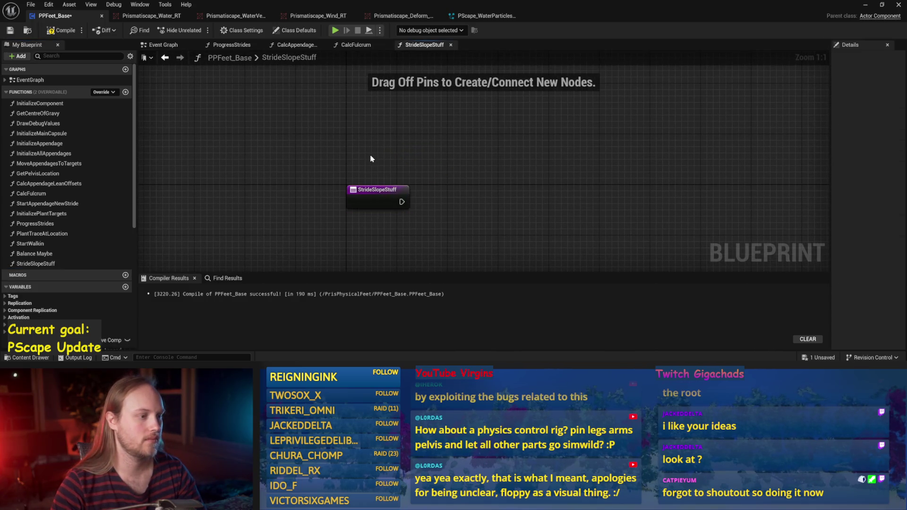
# Save the blueprint, widen the Details panel and shift the StrideSlopeStuff entry node right
pyautogui.click(373, 195)
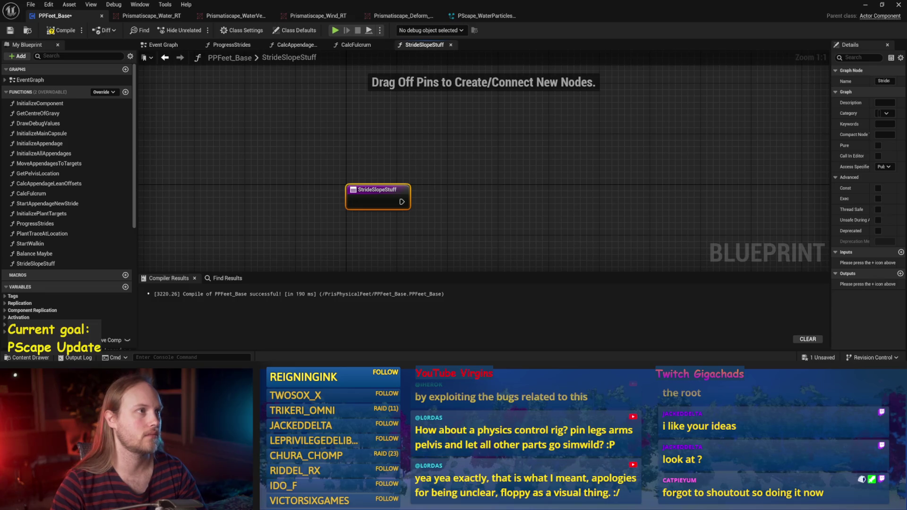
pyautogui.click(439, 185)
pyautogui.hotkey('ctrl', 's')
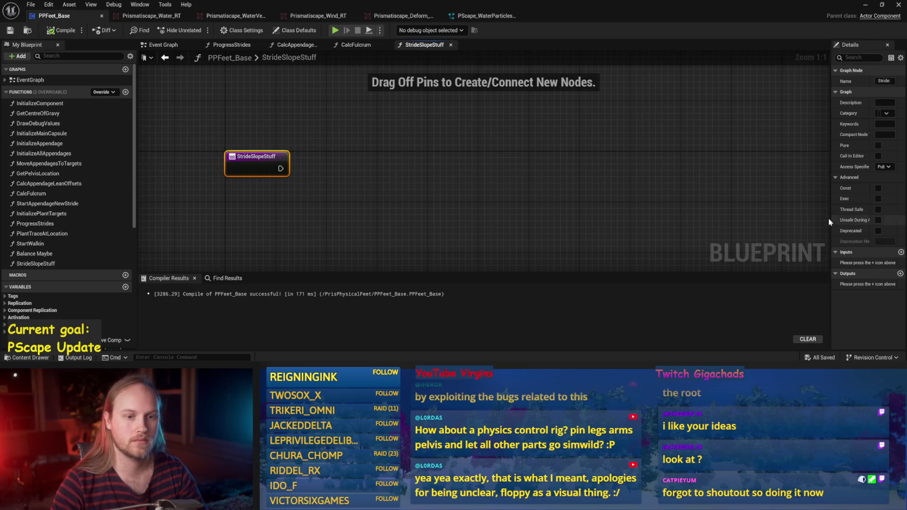
pyautogui.moveTo(829, 213); pyautogui.dragTo(602, 188)
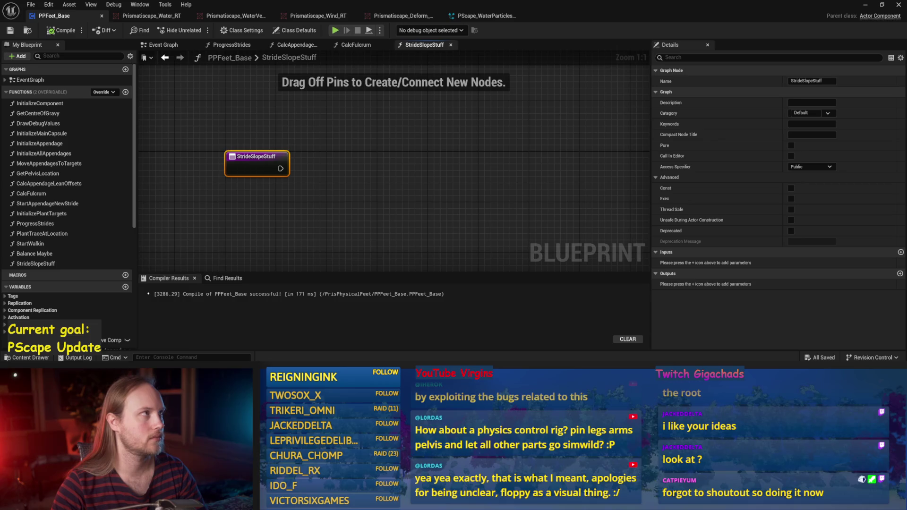
pyautogui.moveTo(459, 186); pyautogui.dragTo(487, 184)
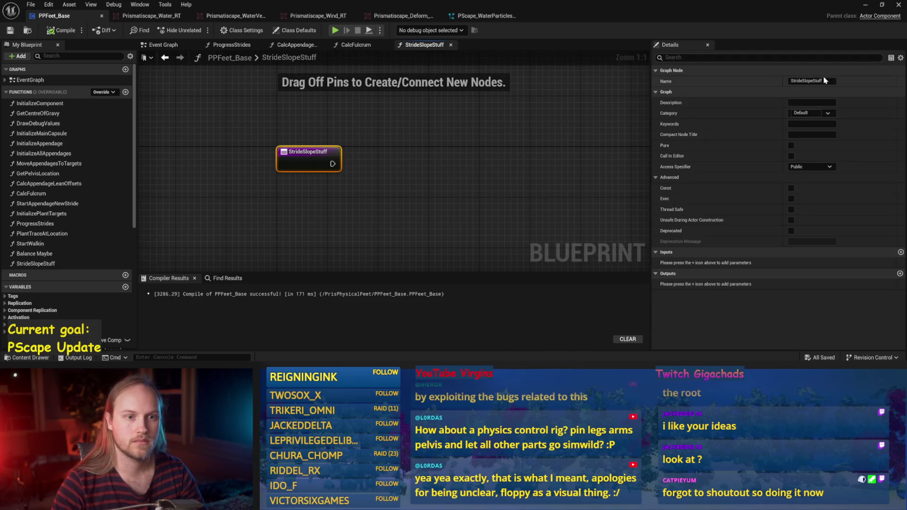
# Rename the function from StrideSlopeStuff to StrideSlopeCalculations and compile PPFeet_Base
pyautogui.click(806, 80)
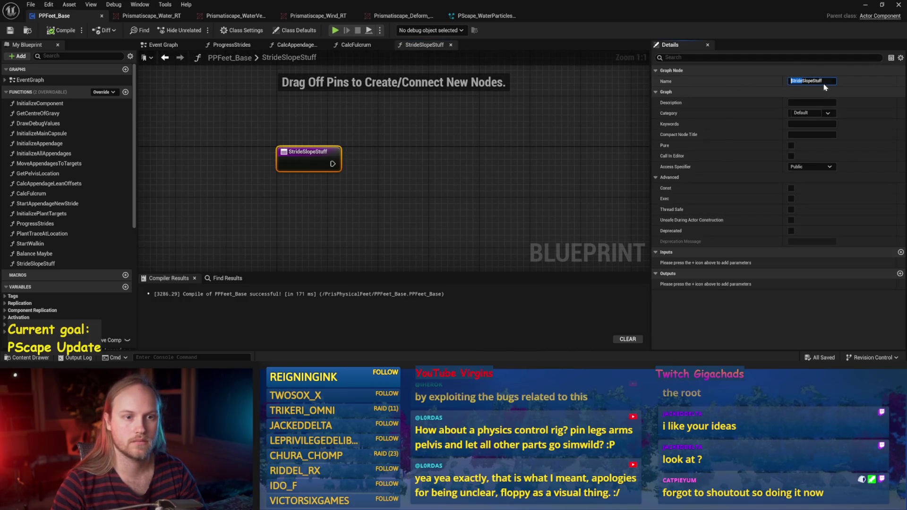
pyautogui.moveTo(813, 80); pyautogui.dragTo(845, 87)
pyautogui.write('Calculations')
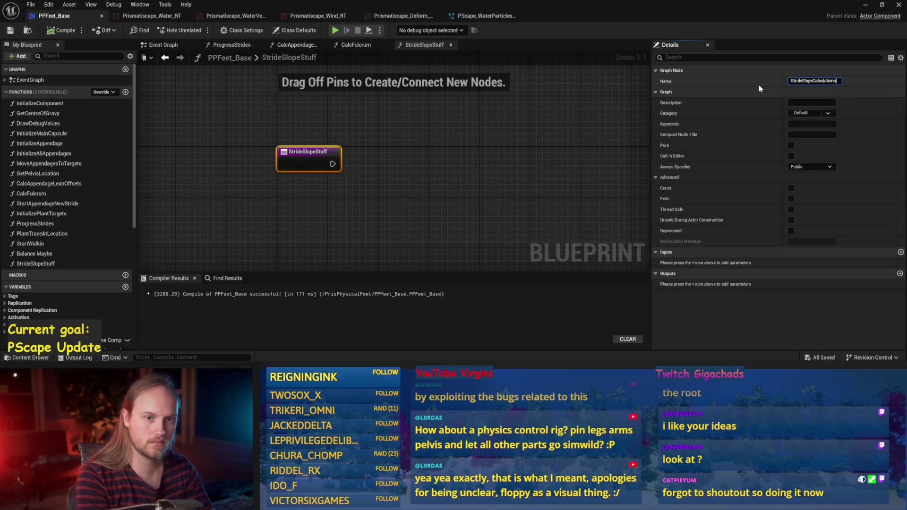
pyautogui.press('Return')
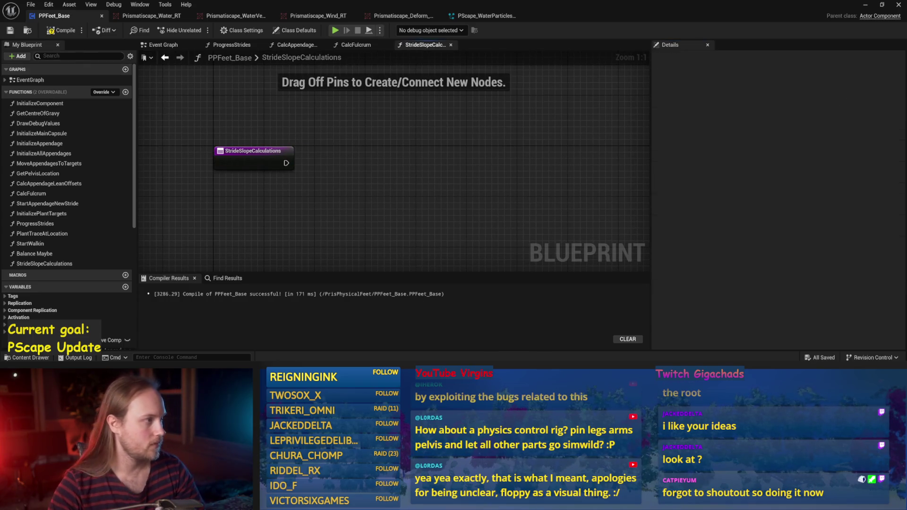
pyautogui.click(47, 32)
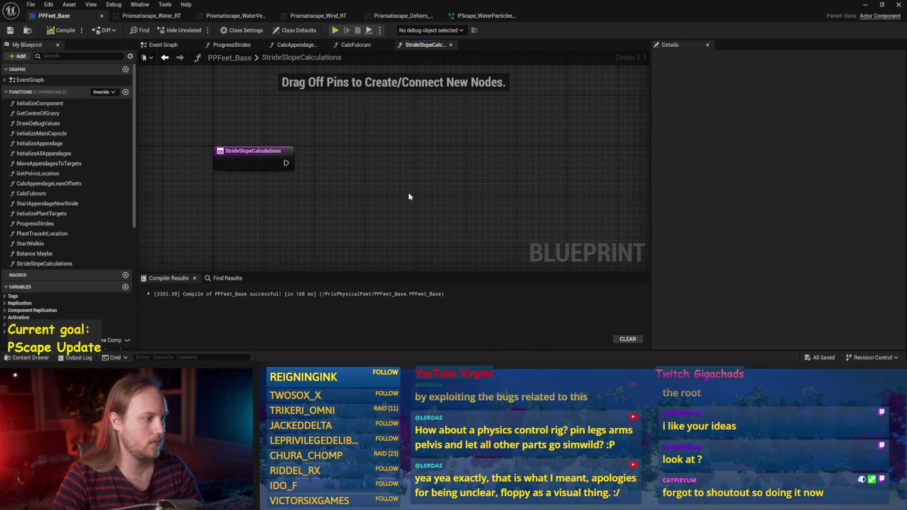
pyautogui.scroll(-8, 57, 207)
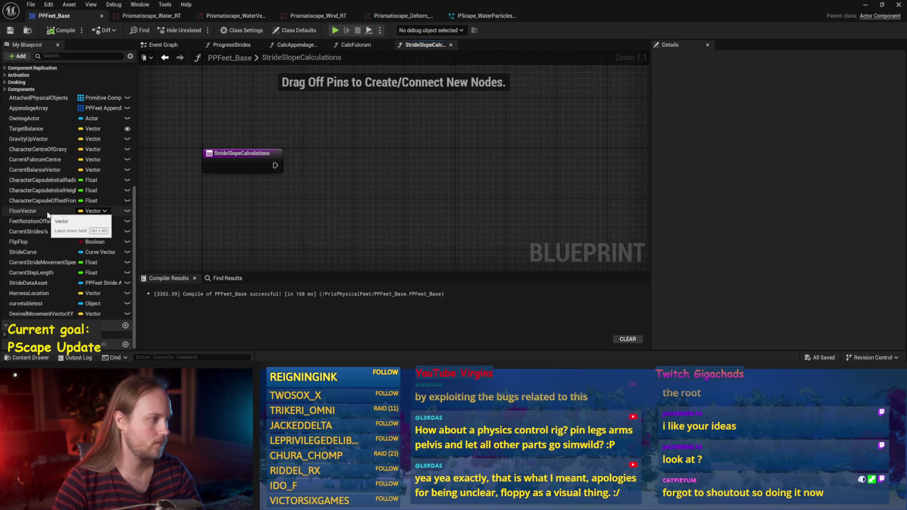
pyautogui.rightClick(319, 142)
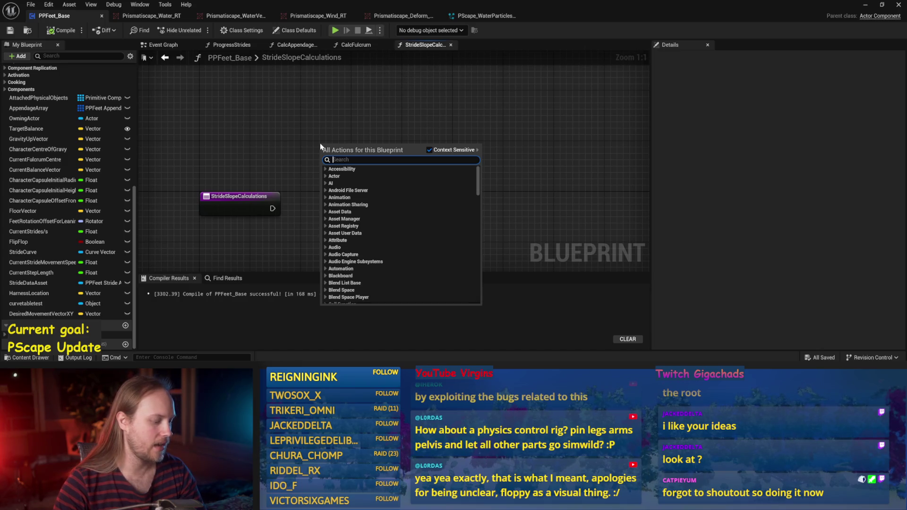
# Add a Character Capsule getter wired into a Get Up Vector node, then compile and save
pyautogui.write('capsule')
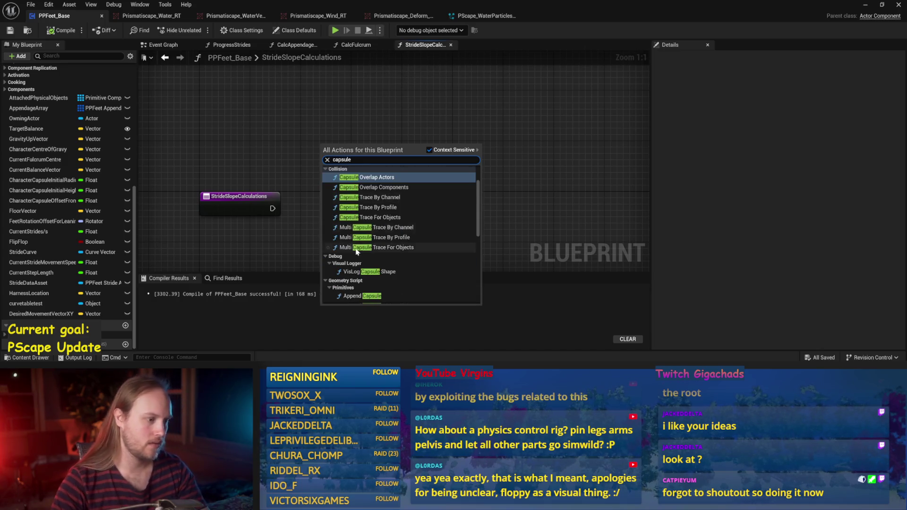
pyautogui.scroll(-3, 356, 251)
pyautogui.click(358, 236)
pyautogui.moveTo(371, 148)
pyautogui.mouseDown()
pyautogui.moveTo(450, 157)
pyautogui.moveTo(463, 150)
pyautogui.moveTo(318, 126)
pyautogui.moveTo(338, 94)
pyautogui.mouseUp()
pyautogui.write('get up vector')
pyautogui.press('Return')
pyautogui.keyDown('ctrl'); pyautogui.click(364, 148); pyautogui.keyUp('ctrl')
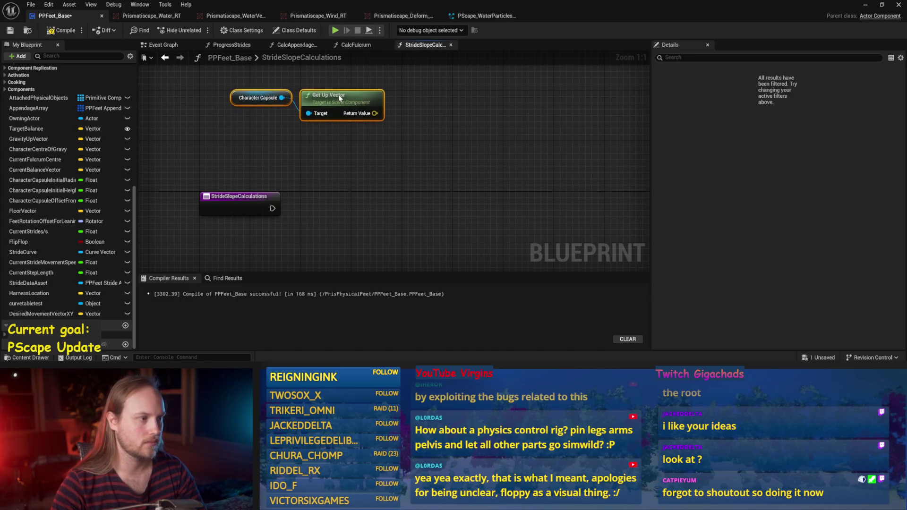
pyautogui.click(348, 152)
pyautogui.click(62, 29)
pyautogui.click(10, 29)
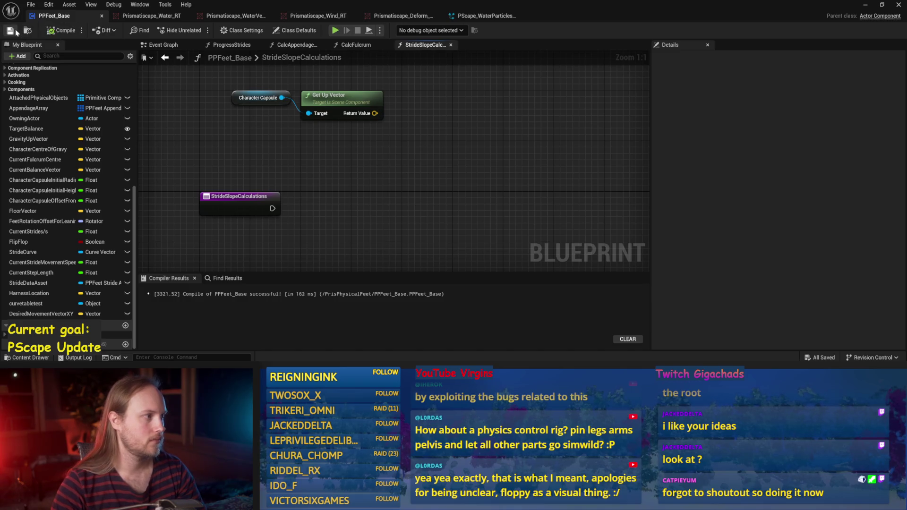
# Reposition the Character Capsule node, save, and cancel a 'literal' node search
pyautogui.moveTo(237, 105); pyautogui.dragTo(244, 105)
pyautogui.click(303, 141)
pyautogui.scroll(-1, 210, 144)
pyautogui.hotkey('ctrl', 's')
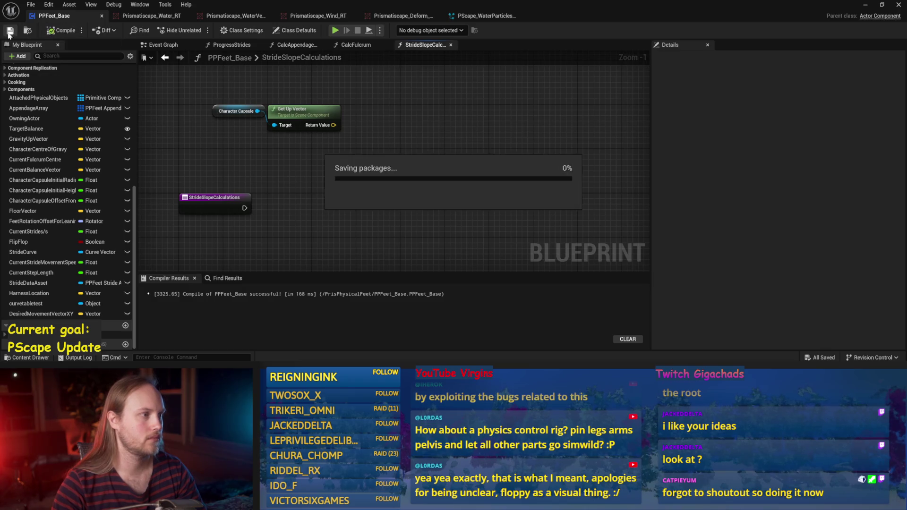
pyautogui.moveTo(259, 119); pyautogui.dragTo(238, 97)
pyautogui.click(299, 162)
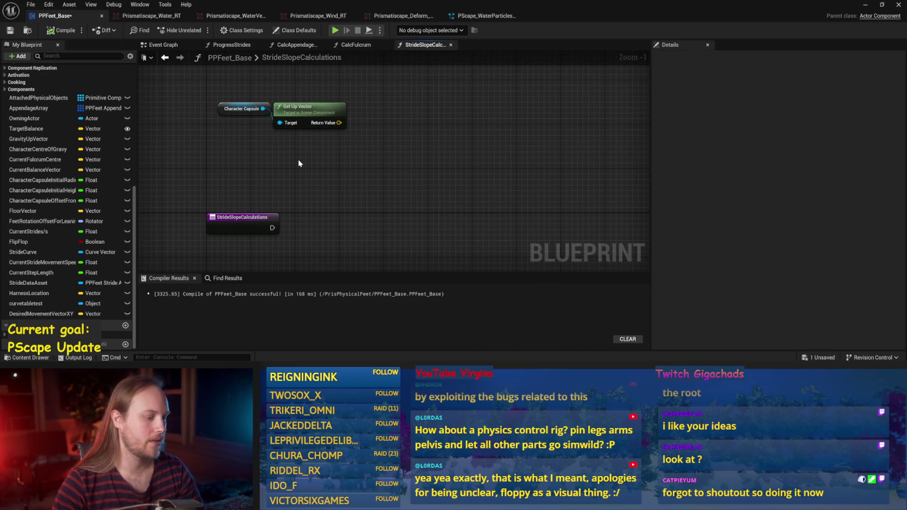
pyautogui.rightClick(225, 157)
pyautogui.write('literal')
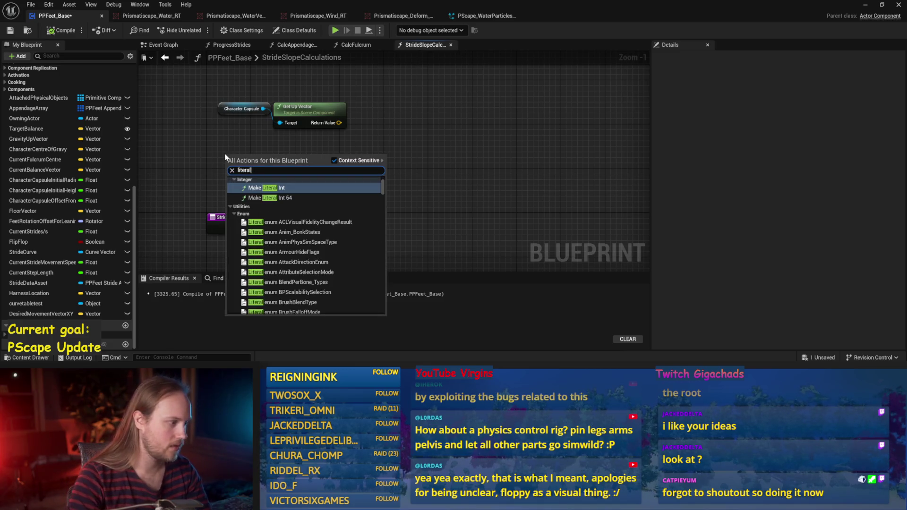
pyautogui.press('Escape')
# Add a GravityUpVector getter beside the capsule and up-vector nodes, then save
pyautogui.moveTo(44, 139)
pyautogui.mouseDown()
pyautogui.moveTo(314, 161)
pyautogui.moveTo(259, 202)
pyautogui.moveTo(215, 176)
pyautogui.moveTo(265, 189)
pyautogui.moveTo(257, 228)
pyautogui.mouseUp()
pyautogui.click(335, 171)
pyautogui.click(278, 187)
pyautogui.click(308, 227)
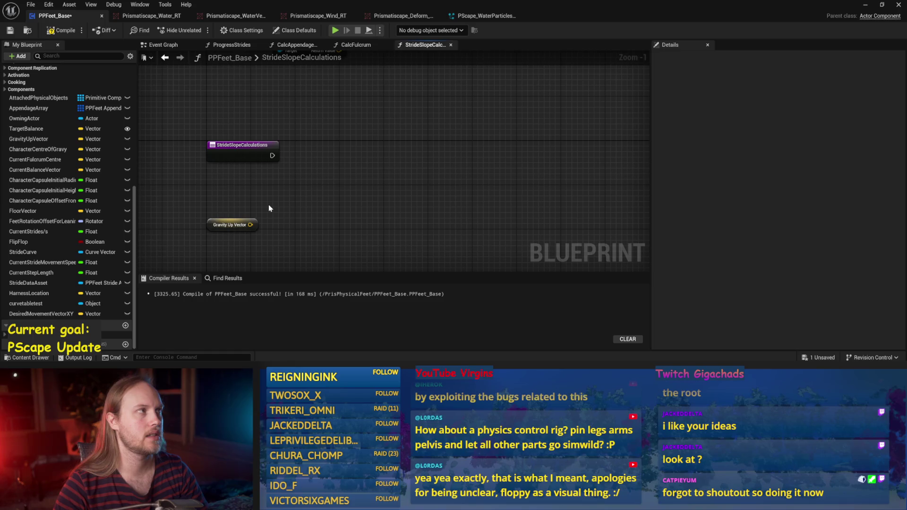
pyautogui.moveTo(210, 231)
pyautogui.mouseDown()
pyautogui.moveTo(215, 199)
pyautogui.moveTo(250, 206)
pyautogui.moveTo(283, 181)
pyautogui.moveTo(236, 142)
pyautogui.moveTo(233, 187)
pyautogui.moveTo(214, 199)
pyautogui.moveTo(224, 198)
pyautogui.mouseUp()
pyautogui.moveTo(304, 140); pyautogui.dragTo(306, 102)
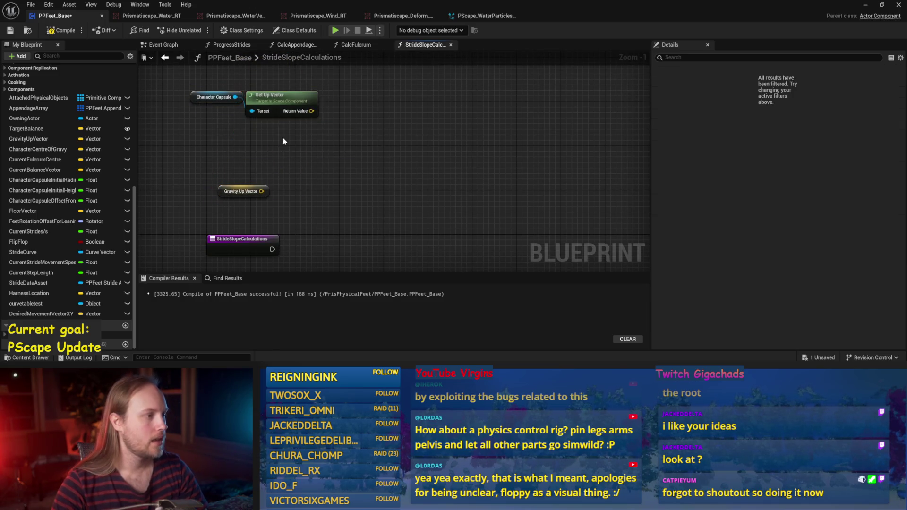
pyautogui.hotkey('ctrl', 's')
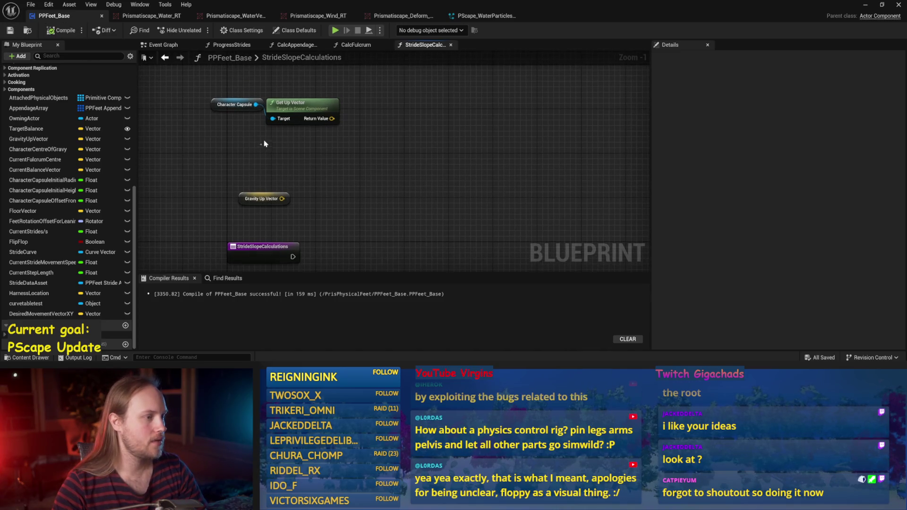
# Add a Get Right Vector node from Character Capsule, placed under Get Up Vector
pyautogui.moveTo(331, 119)
pyautogui.mouseDown()
pyautogui.moveTo(375, 116)
pyautogui.moveTo(392, 139)
pyautogui.moveTo(428, 116)
pyautogui.mouseUp()
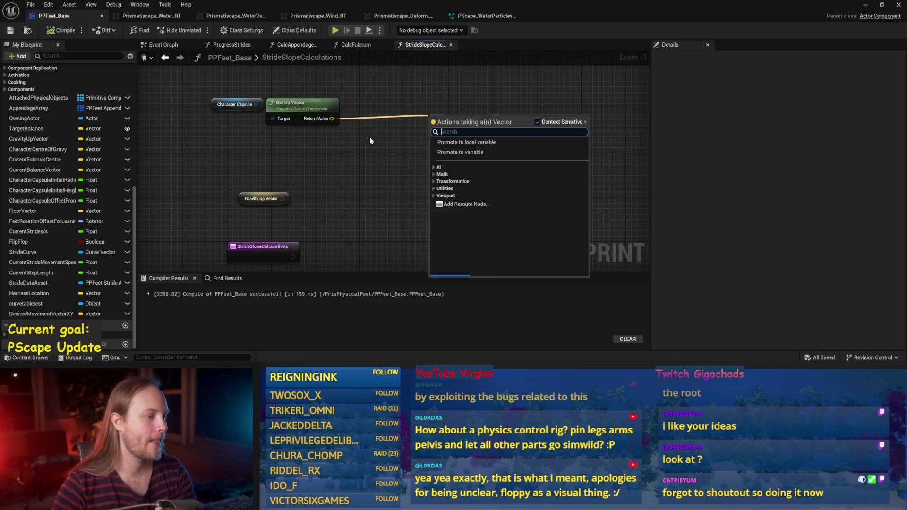
pyautogui.click(291, 140)
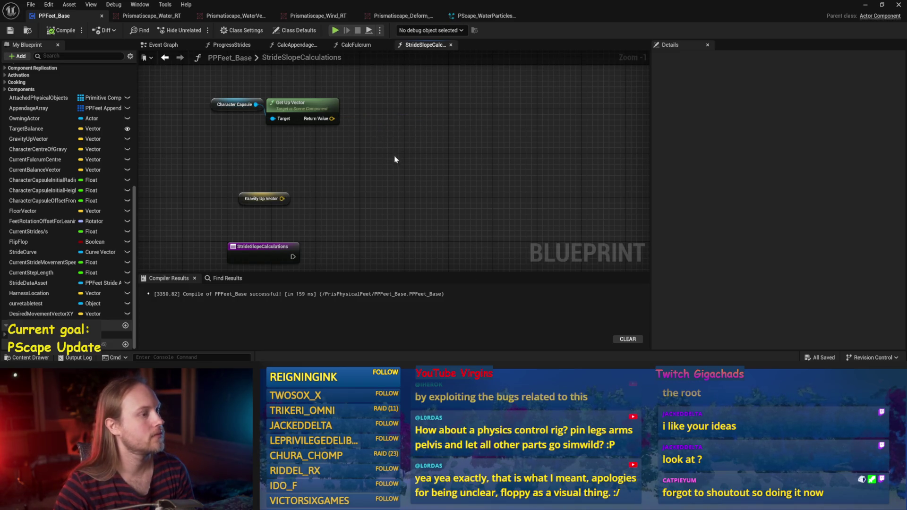
pyautogui.moveTo(394, 172); pyautogui.dragTo(399, 186)
pyautogui.moveTo(346, 177)
pyautogui.mouseDown()
pyautogui.moveTo(356, 166)
pyautogui.moveTo(346, 175)
pyautogui.mouseUp()
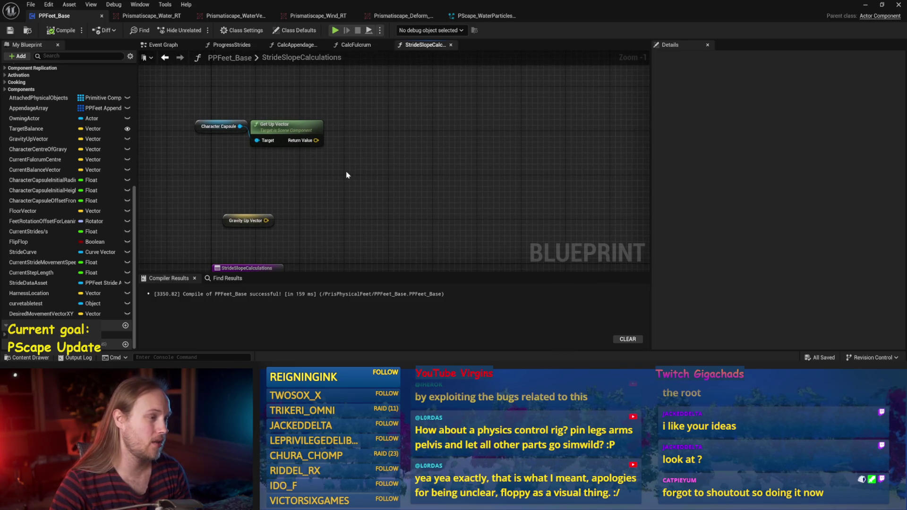
pyautogui.moveTo(240, 126); pyautogui.dragTo(252, 179)
pyautogui.write('get right')
pyautogui.press('Return')
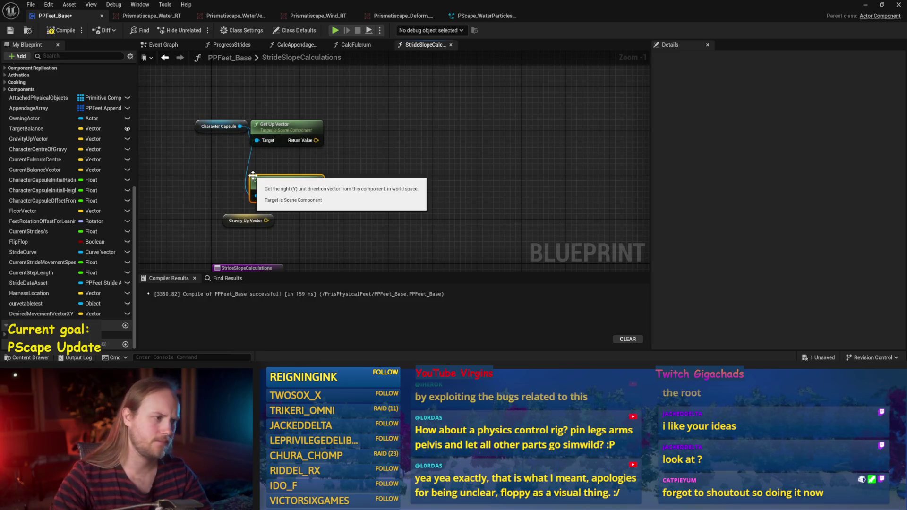
pyautogui.moveTo(300, 184)
pyautogui.mouseDown()
pyautogui.moveTo(302, 137)
pyautogui.moveTo(286, 137)
pyautogui.mouseUp()
# Move both vector nodes right, compile with F7 and save the blueprint
pyautogui.keyDown('ctrl'); pyautogui.click(275, 139); pyautogui.keyUp('ctrl')
pyautogui.click(351, 133)
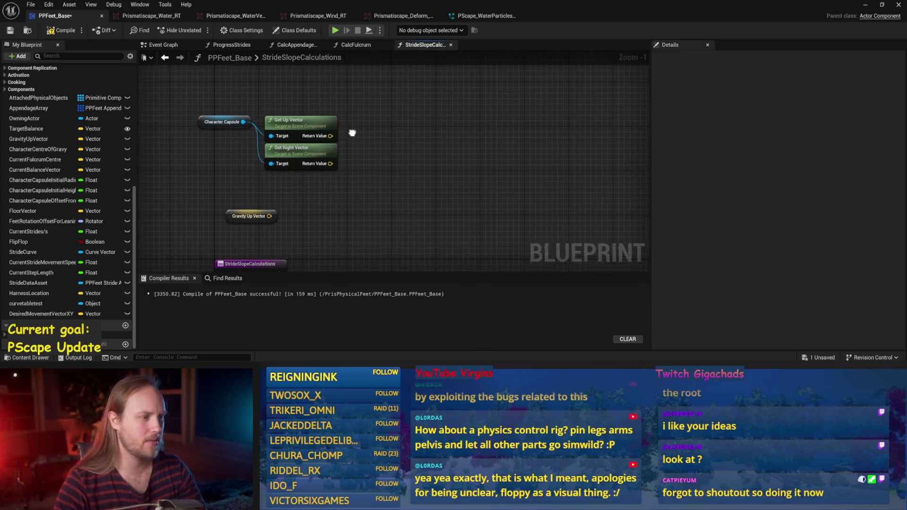
pyautogui.press('F7')
pyautogui.hotkey('ctrl', 's')
pyautogui.moveTo(363, 209)
pyautogui.mouseDown()
pyautogui.moveTo(381, 196)
pyautogui.moveTo(350, 194)
pyautogui.moveTo(330, 206)
pyautogui.mouseUp()
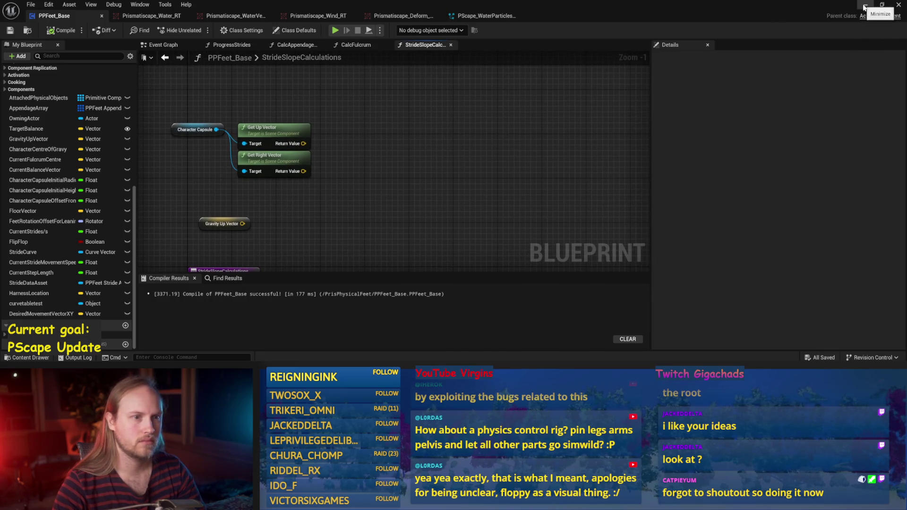
pyautogui.moveTo(472, 115)
pyautogui.mouseDown()
pyautogui.moveTo(461, 162)
pyautogui.moveTo(416, 191)
pyautogui.moveTo(371, 160)
pyautogui.moveTo(331, 158)
pyautogui.mouseUp()
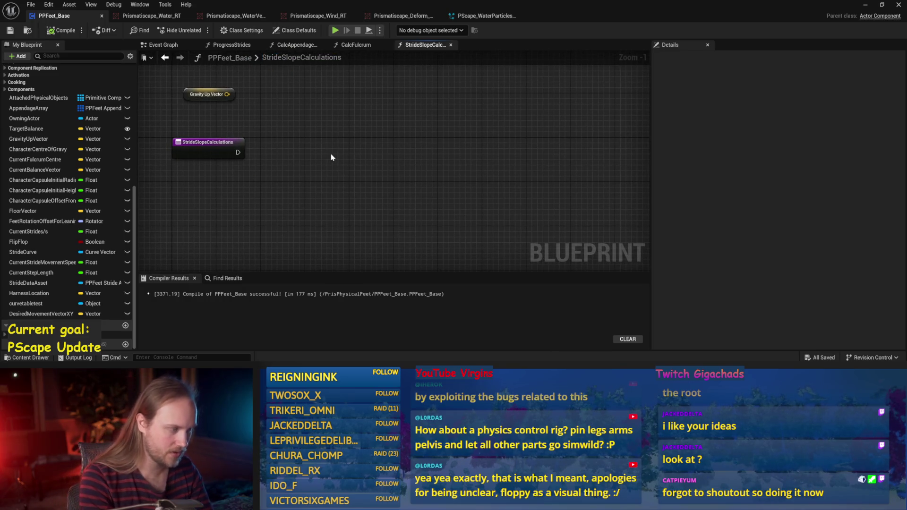
# Add a Line Trace By Channel node wired from the function entry and compile
pyautogui.rightClick(331, 157)
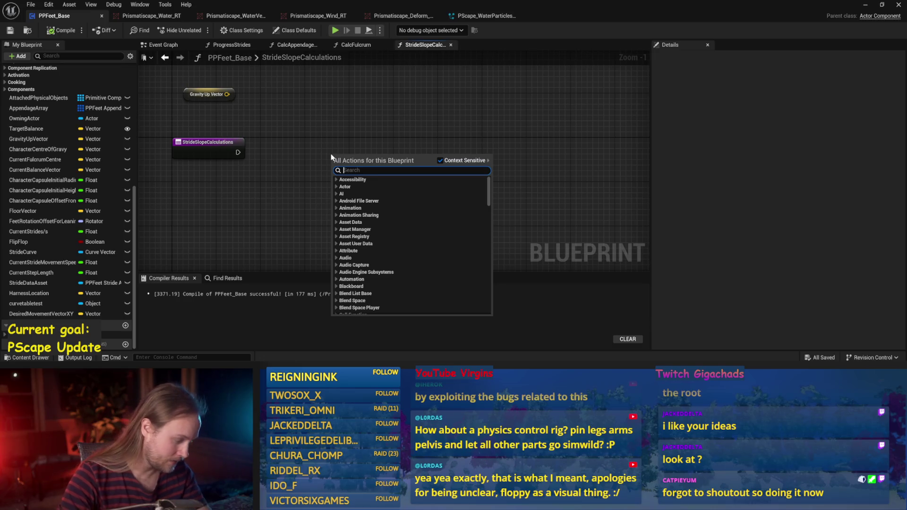
pyautogui.write('line trace')
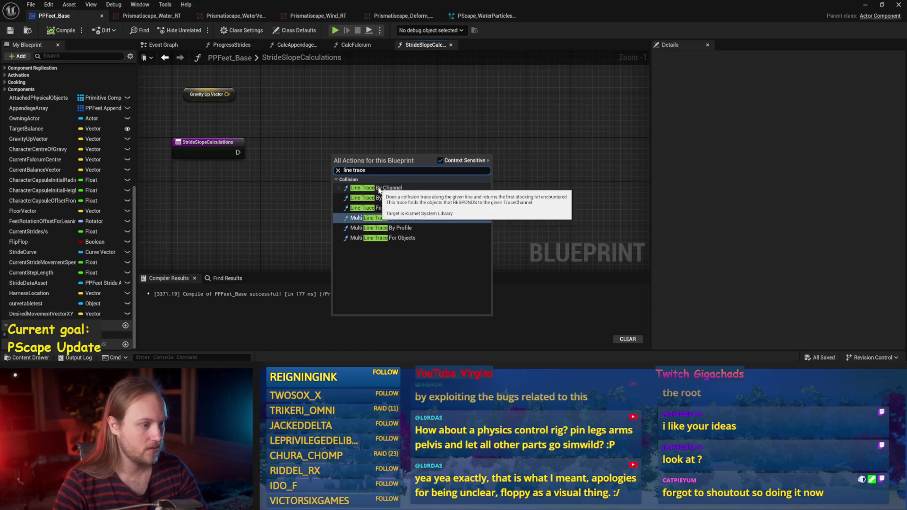
pyautogui.click(368, 188)
pyautogui.moveTo(237, 152)
pyautogui.mouseDown()
pyautogui.moveTo(340, 172)
pyautogui.moveTo(334, 164)
pyautogui.moveTo(386, 144)
pyautogui.moveTo(431, 144)
pyautogui.mouseUp()
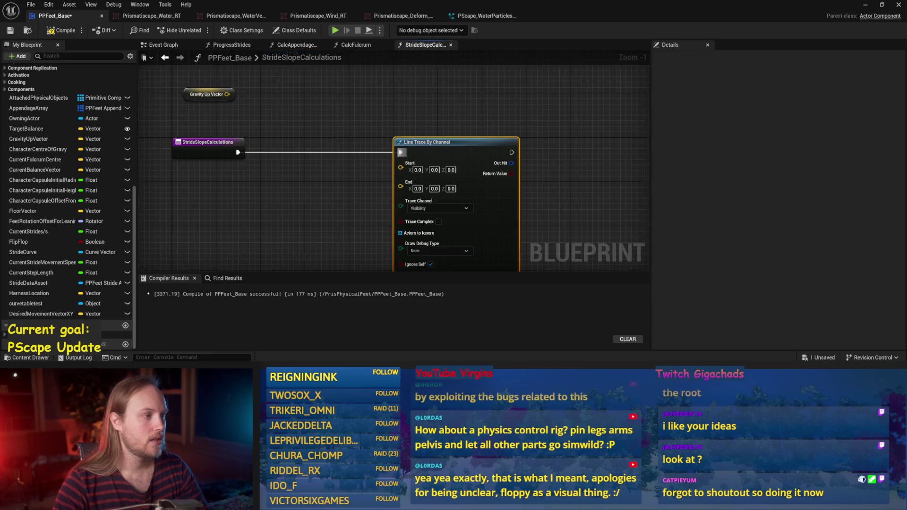
pyautogui.click(384, 110)
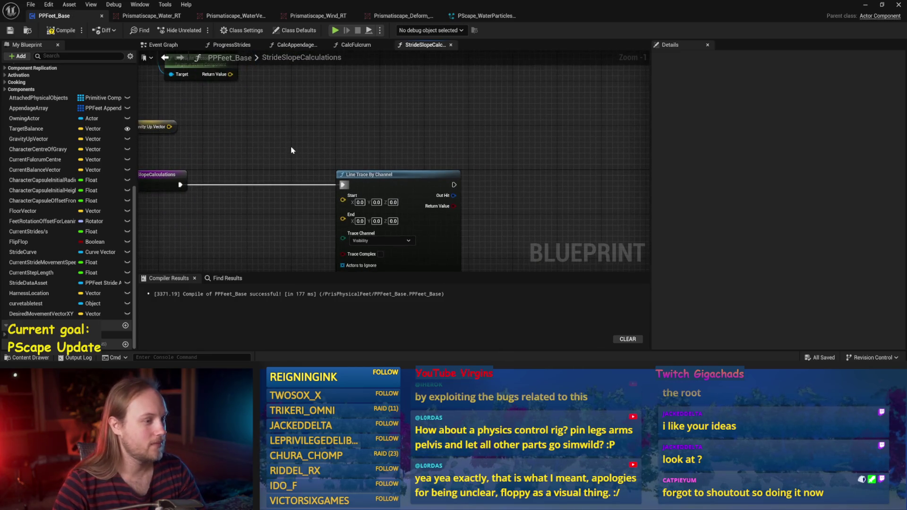
pyautogui.moveTo(293, 147); pyautogui.dragTo(359, 226)
pyautogui.click(61, 31)
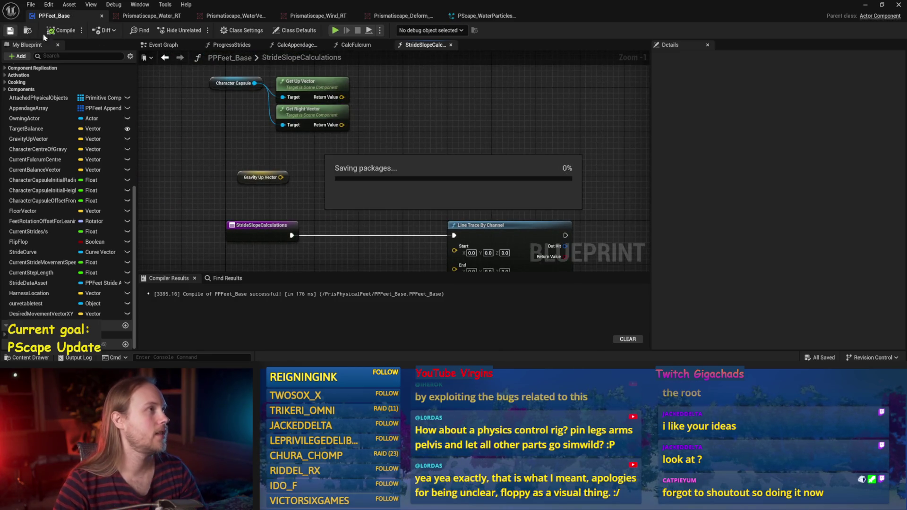
pyautogui.moveTo(408, 207); pyautogui.dragTo(415, 156)
pyautogui.moveTo(443, 119); pyautogui.dragTo(452, 102)
pyautogui.click(546, 165)
pyautogui.click(491, 144)
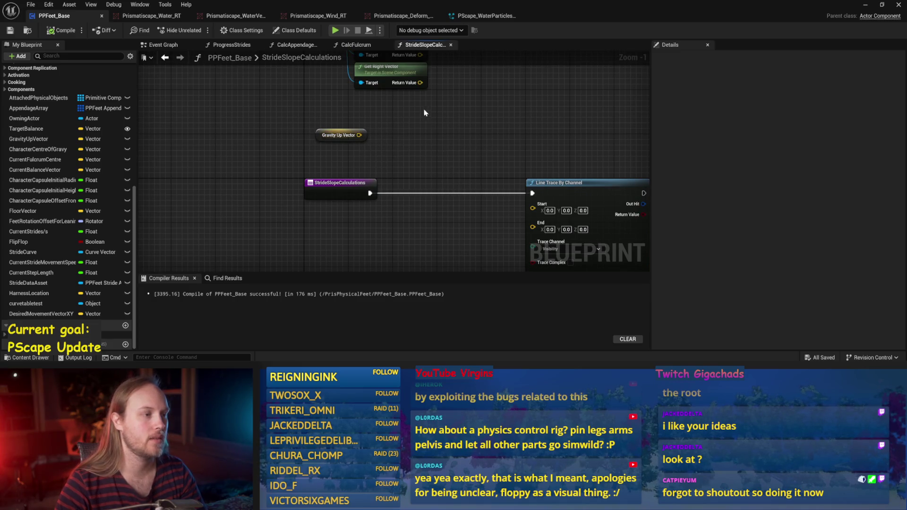
# Duplicate Character Capsule and add its Get World Location node near the line trace
pyautogui.moveTo(425, 113); pyautogui.dragTo(362, 160)
pyautogui.click(275, 91)
pyautogui.hotkey('ctrl', 'v')
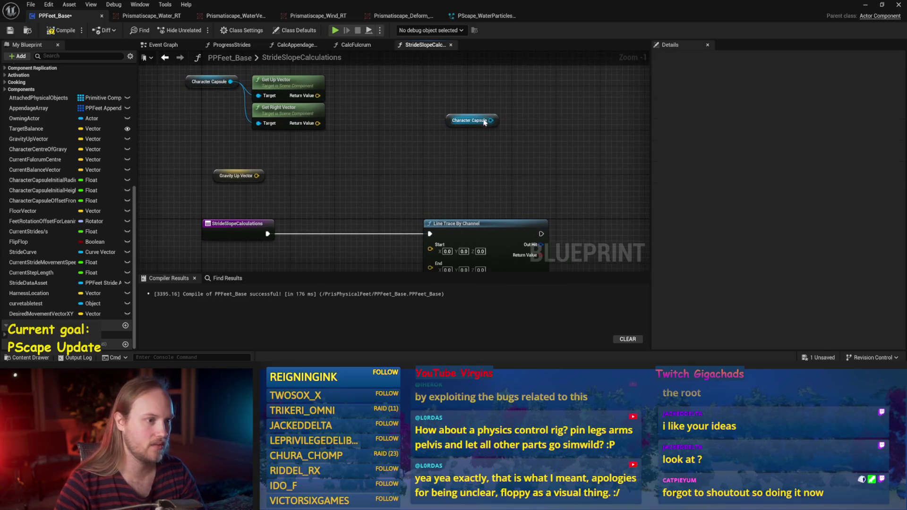
pyautogui.moveTo(491, 120); pyautogui.dragTo(507, 151)
pyautogui.write('get world location')
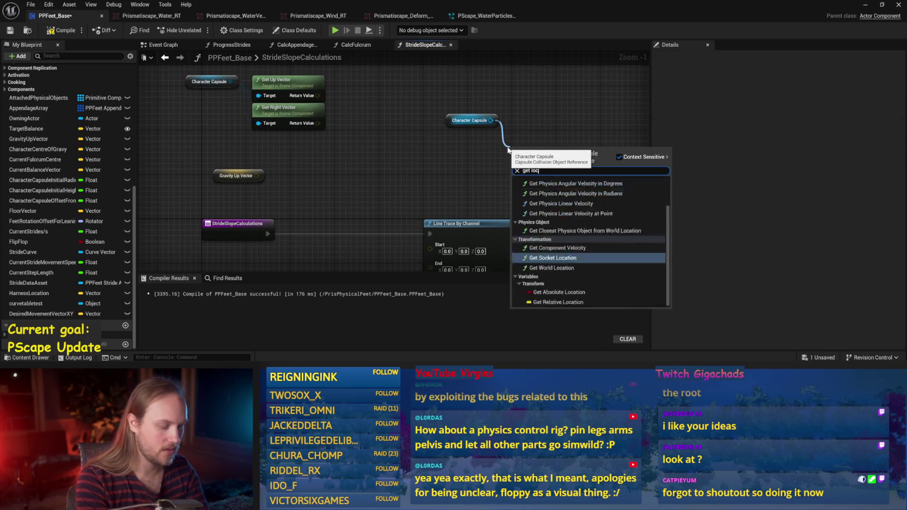
pyautogui.click(565, 208)
pyautogui.moveTo(536, 152)
pyautogui.mouseDown()
pyautogui.moveTo(476, 136)
pyautogui.moveTo(395, 237)
pyautogui.mouseUp()
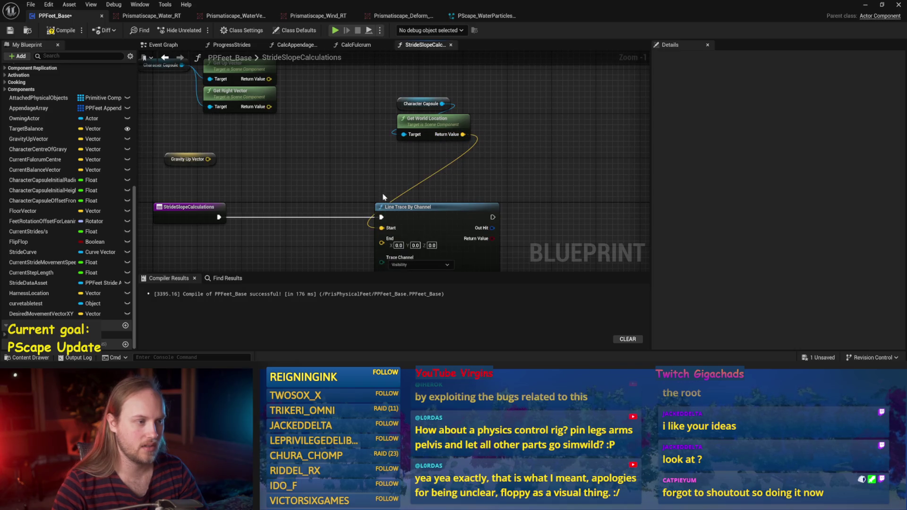
pyautogui.moveTo(426, 130)
pyautogui.mouseDown()
pyautogui.moveTo(281, 162)
pyautogui.moveTo(356, 144)
pyautogui.moveTo(316, 197)
pyautogui.moveTo(303, 158)
pyautogui.moveTo(293, 155)
pyautogui.moveTo(349, 208)
pyautogui.moveTo(298, 139)
pyautogui.moveTo(312, 142)
pyautogui.moveTo(354, 203)
pyautogui.moveTo(341, 194)
pyautogui.mouseUp()
pyautogui.click(314, 169)
# Offset the world location by (0,0,1000), feed it into the trace End, and save
pyautogui.click(365, 269)
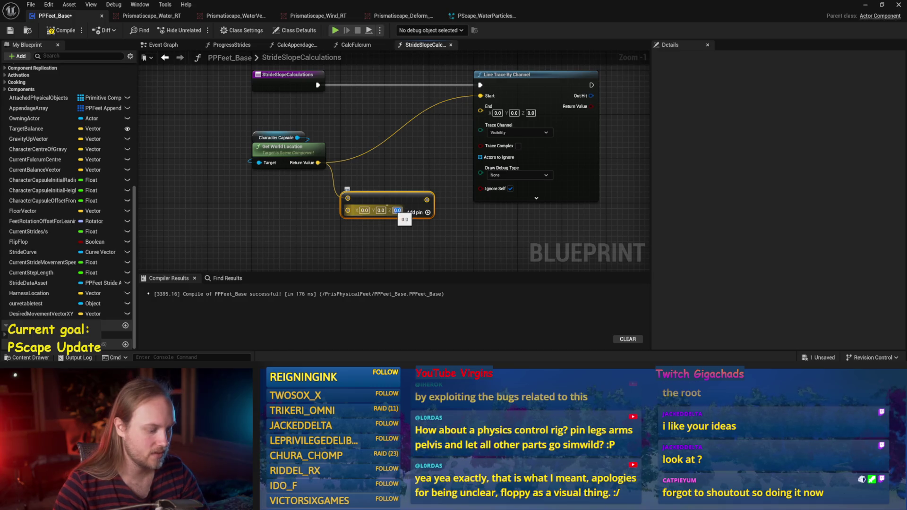
pyautogui.write('000')
pyautogui.press('Return')
pyautogui.moveTo(434, 199)
pyautogui.mouseDown()
pyautogui.moveTo(449, 189)
pyautogui.moveTo(480, 106)
pyautogui.mouseUp()
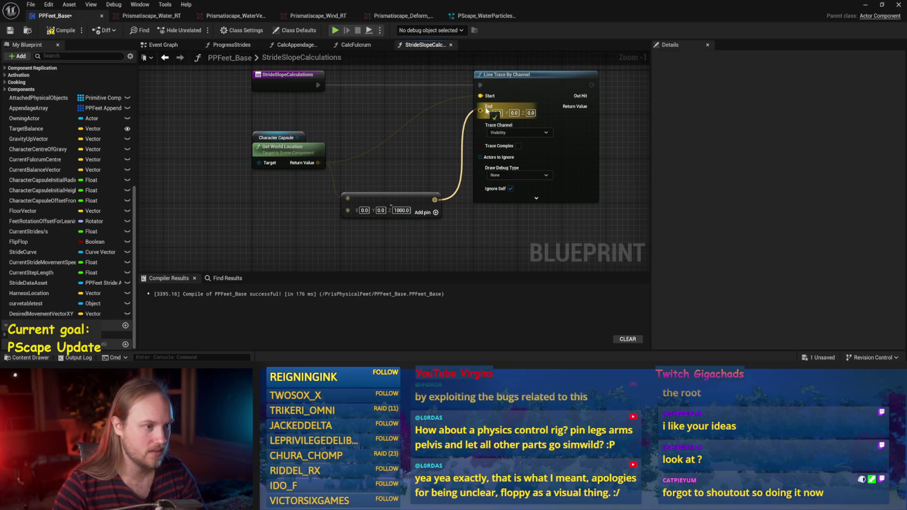
pyautogui.moveTo(380, 195); pyautogui.dragTo(296, 173)
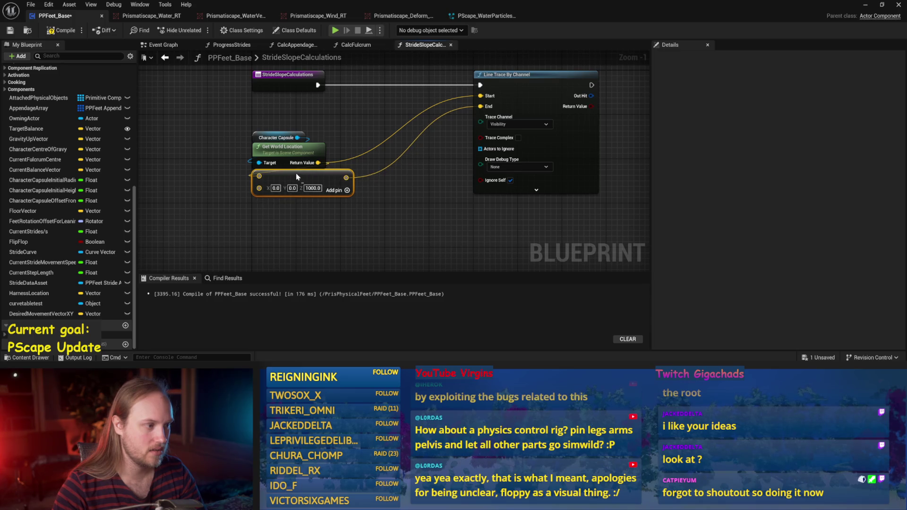
pyautogui.moveTo(409, 189)
pyautogui.mouseDown()
pyautogui.moveTo(305, 191)
pyautogui.moveTo(253, 225)
pyautogui.mouseUp()
pyautogui.hotkey('ctrl', 's')
pyautogui.moveTo(341, 136); pyautogui.dragTo(383, 138)
# Break the Out Hit result and add a Cross Product node from Impact Normal
pyautogui.write('break')
pyautogui.press('Return')
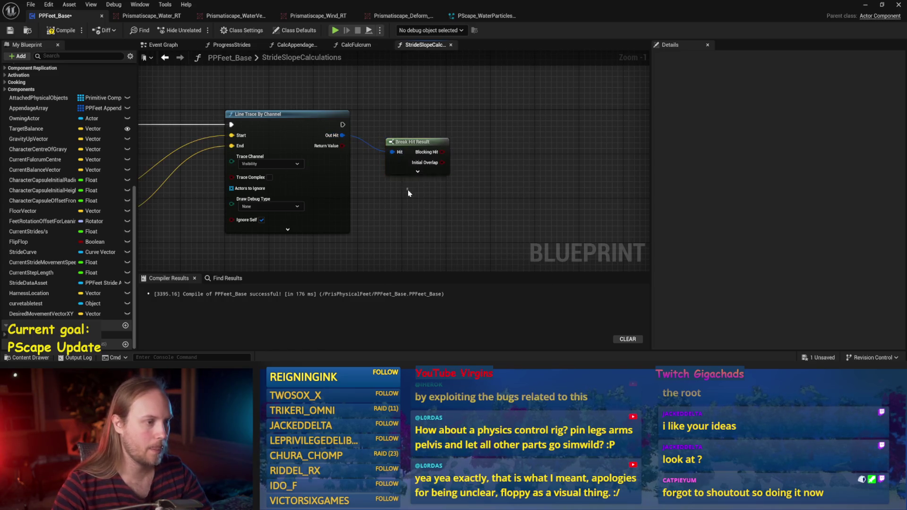
pyautogui.click(418, 171)
pyautogui.moveTo(451, 182); pyautogui.dragTo(376, 180)
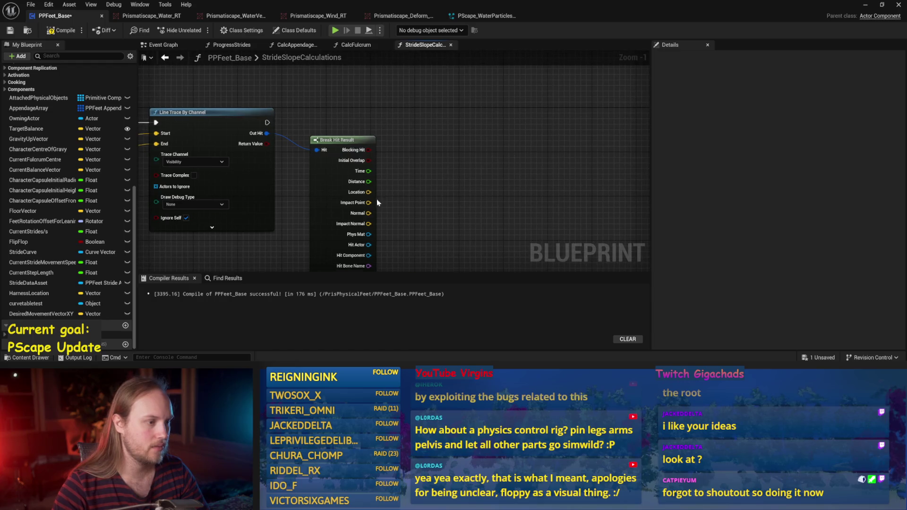
pyautogui.moveTo(369, 223)
pyautogui.mouseDown()
pyautogui.moveTo(446, 185)
pyautogui.moveTo(438, 182)
pyautogui.mouseUp()
pyautogui.write('dot')
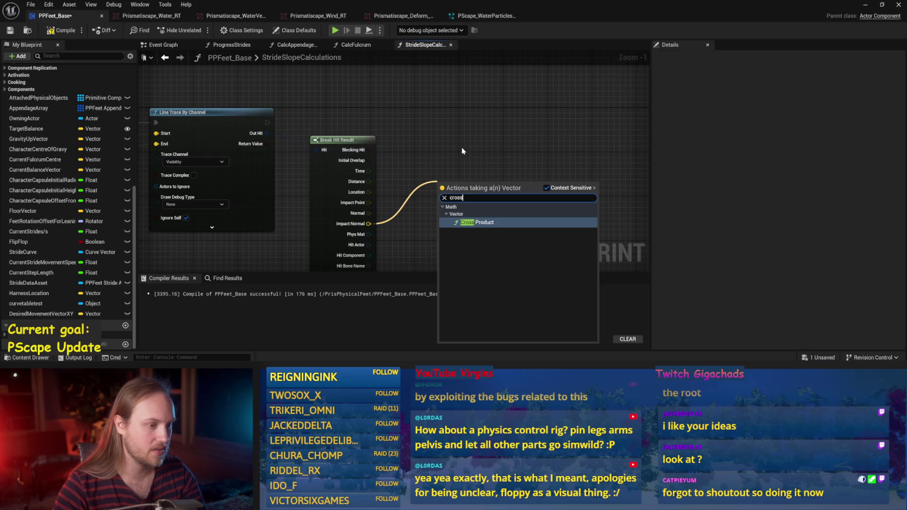
pyautogui.press('Return')
# Try wiring the existing Gravity Up Vector node into the cross node through a multiply node
pyautogui.moveTo(492, 136); pyautogui.dragTo(650, 156)
pyautogui.moveTo(320, 89)
pyautogui.mouseDown()
pyautogui.moveTo(614, 124)
pyautogui.moveTo(422, 134)
pyautogui.moveTo(432, 208)
pyautogui.moveTo(472, 144)
pyautogui.mouseUp()
pyautogui.click(421, 134)
pyautogui.moveTo(389, 138)
pyautogui.mouseDown()
pyautogui.moveTo(509, 182)
pyautogui.moveTo(277, 133)
pyautogui.mouseUp()
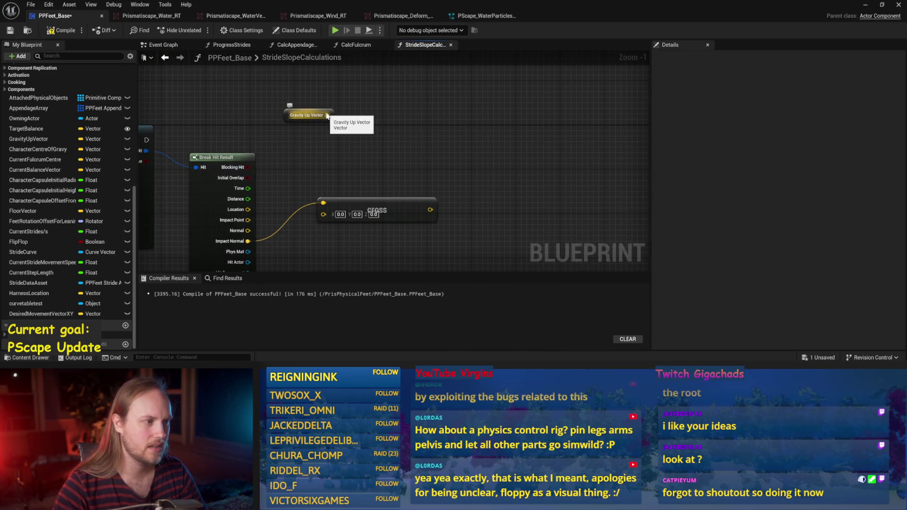
pyautogui.moveTo(326, 117); pyautogui.dragTo(369, 113)
pyautogui.click(386, 163)
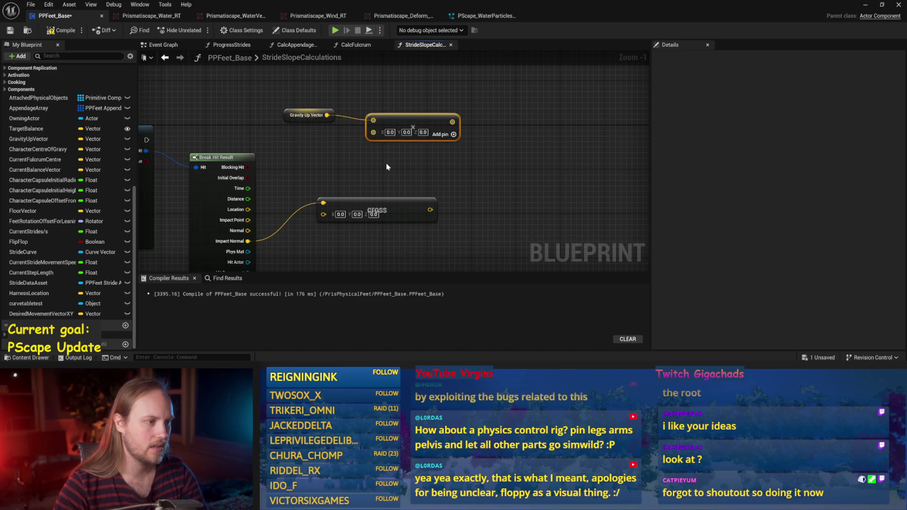
# Delete the stray Gravity Up Vector and multiply nodes
pyautogui.press('Delete')
pyautogui.moveTo(354, 176); pyautogui.dragTo(369, 147)
pyautogui.hotkey('ctrl', 'z')
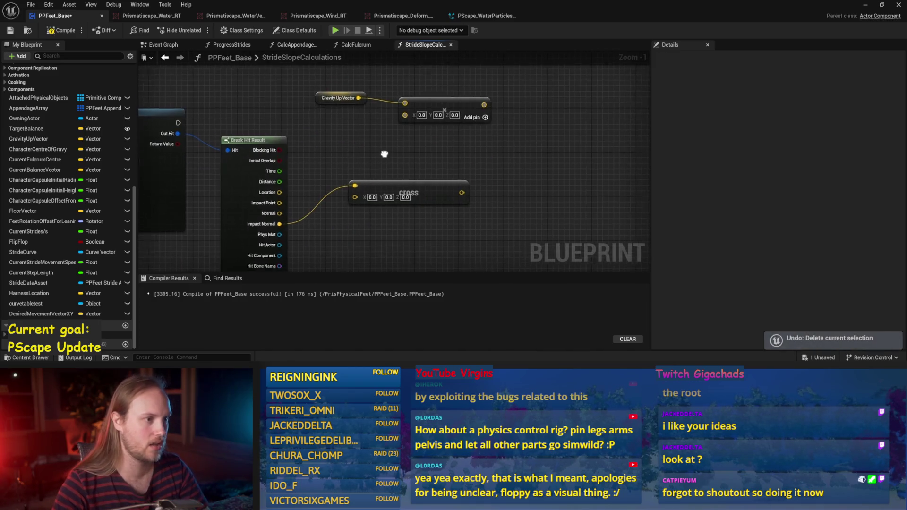
pyautogui.moveTo(445, 156); pyautogui.dragTo(258, 83)
pyautogui.press('Delete')
pyautogui.hotkey('ctrl', 'z')
pyautogui.click(333, 112)
pyautogui.press('Delete')
# Wire a new Get Gravity Up Vector node into the cross node and save
pyautogui.write('-2')
pyautogui.click(472, 226)
pyautogui.moveTo(416, 196)
pyautogui.mouseDown()
pyautogui.moveTo(383, 237)
pyautogui.moveTo(424, 200)
pyautogui.moveTo(446, 159)
pyautogui.mouseUp()
pyautogui.rightClick(420, 212)
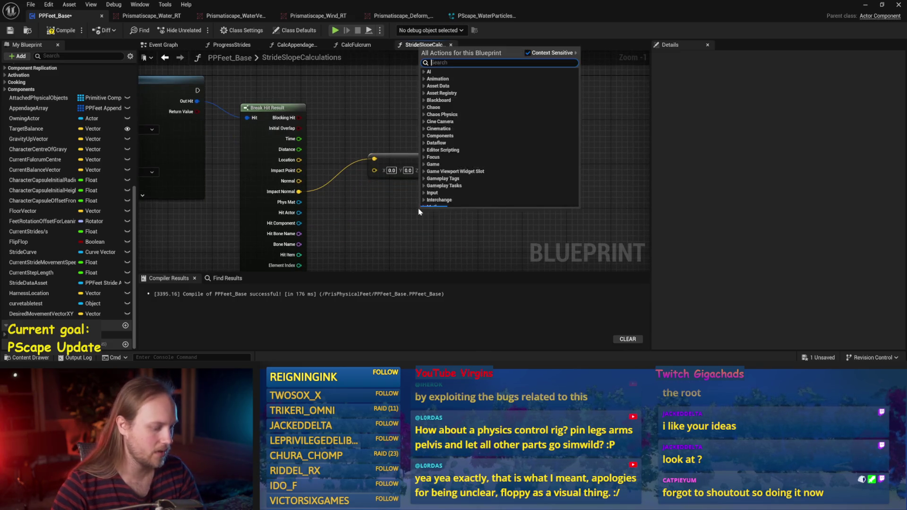
pyautogui.write('grav')
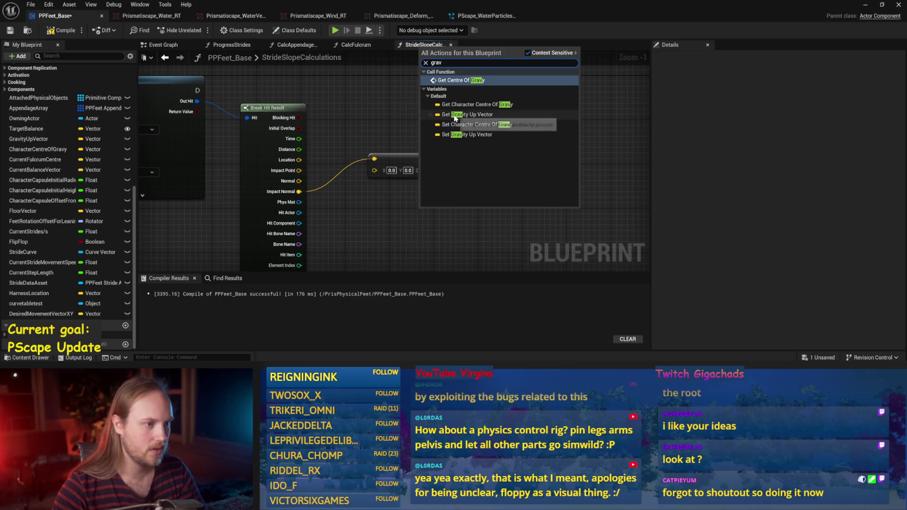
pyautogui.click(468, 114)
pyautogui.moveTo(461, 215); pyautogui.dragTo(377, 171)
pyautogui.moveTo(418, 216)
pyautogui.mouseDown()
pyautogui.moveTo(404, 187)
pyautogui.moveTo(369, 183)
pyautogui.mouseUp()
pyautogui.hotkey('ctrl', 's')
# Add a Draw Debug Arrow node that executes after the Line Trace
pyautogui.moveTo(371, 138)
pyautogui.mouseDown()
pyautogui.moveTo(449, 168)
pyautogui.moveTo(465, 86)
pyautogui.mouseUp()
pyautogui.scroll(-1, 379, 187)
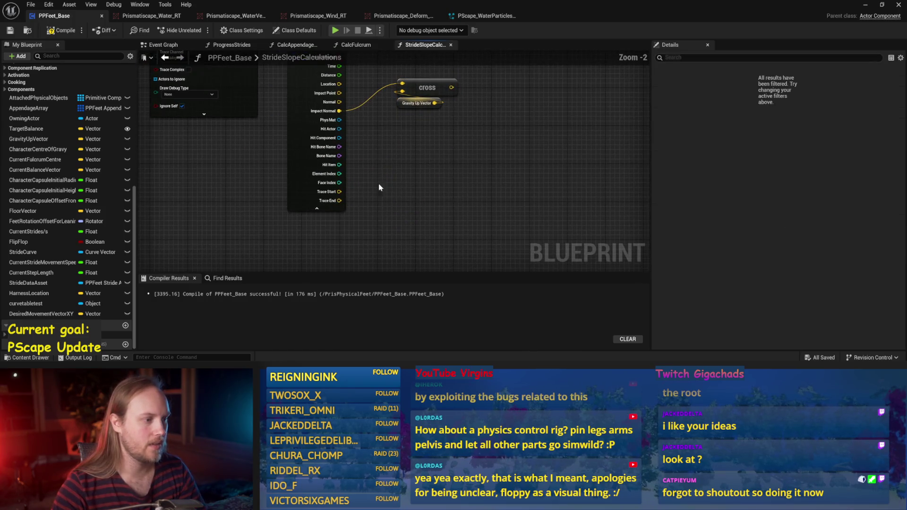
pyautogui.click(316, 208)
pyautogui.moveTo(412, 131); pyautogui.dragTo(425, 203)
pyautogui.moveTo(333, 115); pyautogui.dragTo(328, 128)
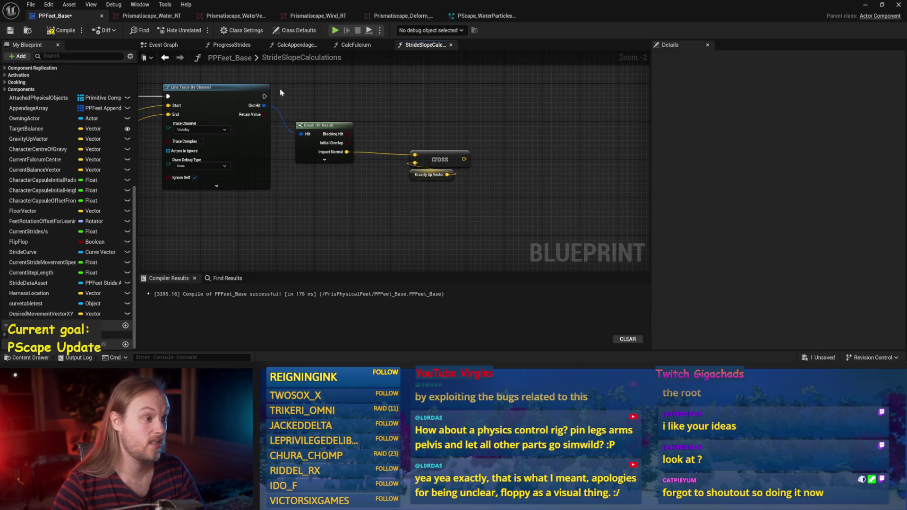
pyautogui.moveTo(411, 104)
pyautogui.mouseDown()
pyautogui.moveTo(438, 151)
pyautogui.moveTo(393, 132)
pyautogui.mouseUp()
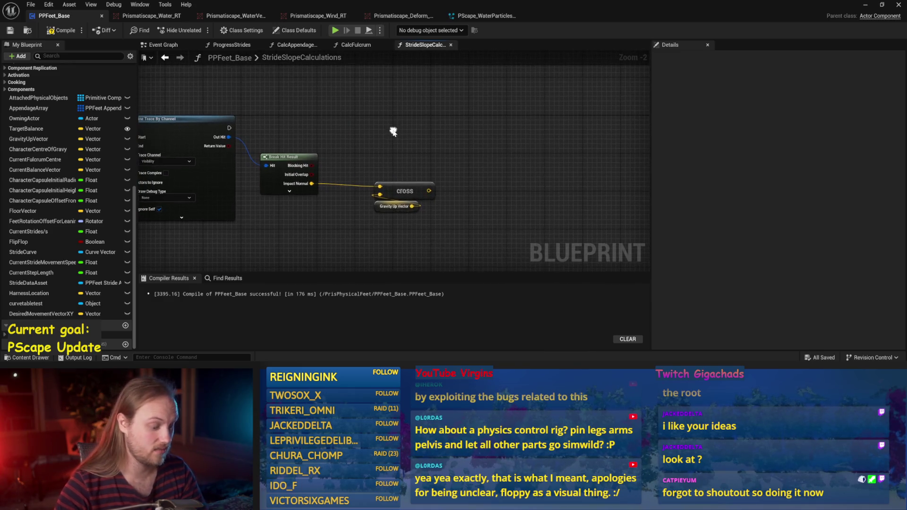
pyautogui.rightClick(392, 132)
pyautogui.write('debugarrow')
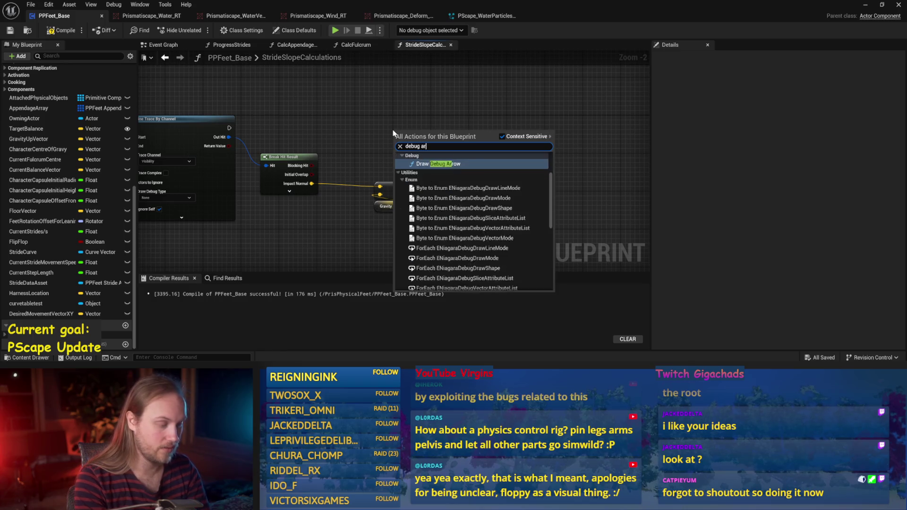
pyautogui.press('Return')
pyautogui.moveTo(410, 142); pyautogui.dragTo(514, 118)
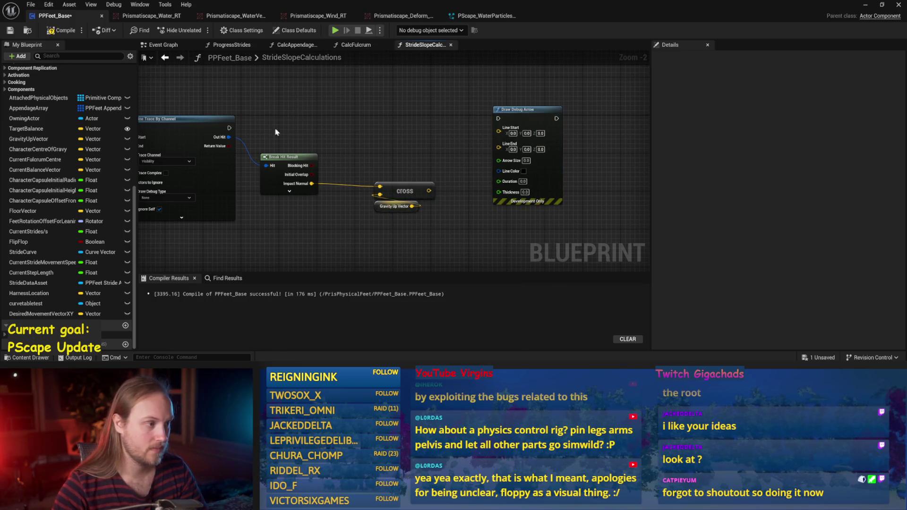
pyautogui.moveTo(229, 128); pyautogui.dragTo(552, 118)
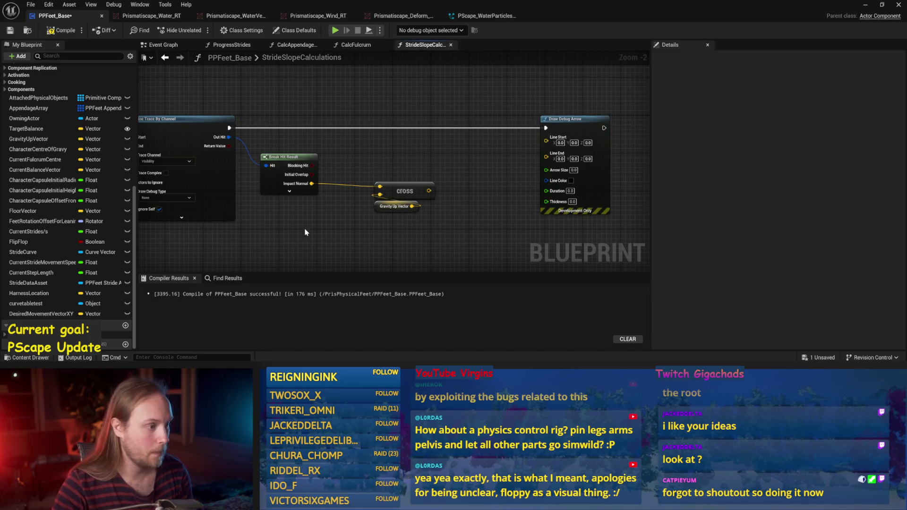
# Start the arrow at the hit Location and add a float-scaled math node on the cross result
pyautogui.click(289, 191)
pyautogui.moveTo(312, 201); pyautogui.dragTo(546, 137)
pyautogui.moveTo(430, 191)
pyautogui.mouseDown()
pyautogui.moveTo(490, 205)
pyautogui.moveTo(475, 200)
pyautogui.mouseUp()
pyautogui.write('+')
pyautogui.press('Return')
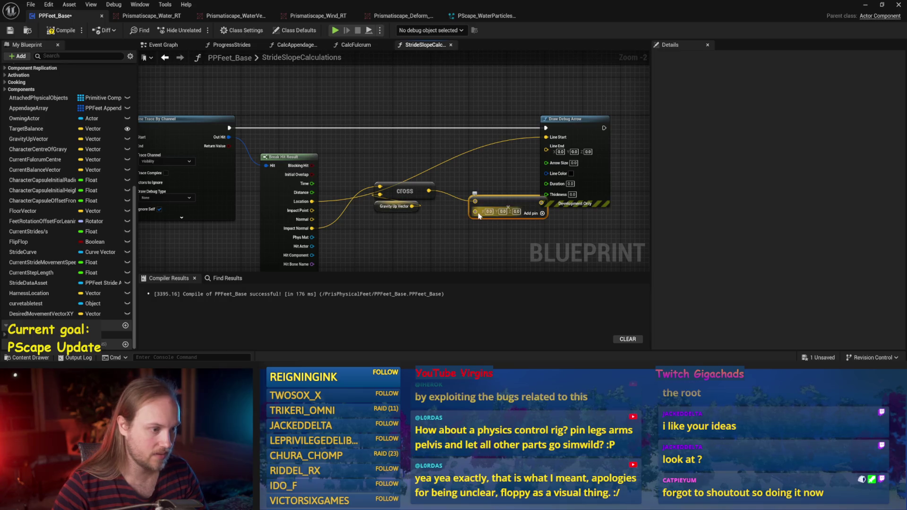
pyautogui.rightClick(475, 212)
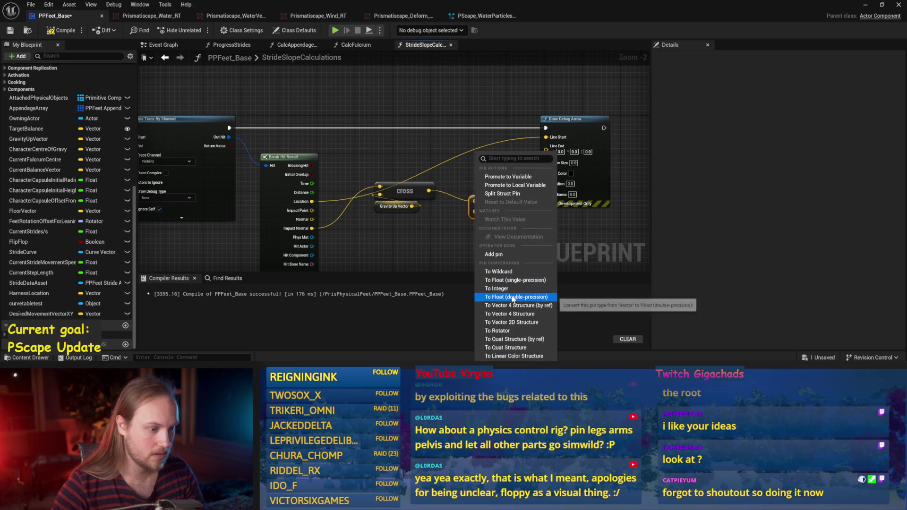
pyautogui.click(511, 297)
pyautogui.moveTo(492, 202); pyautogui.dragTo(487, 226)
pyautogui.moveTo(412, 185); pyautogui.dragTo(397, 223)
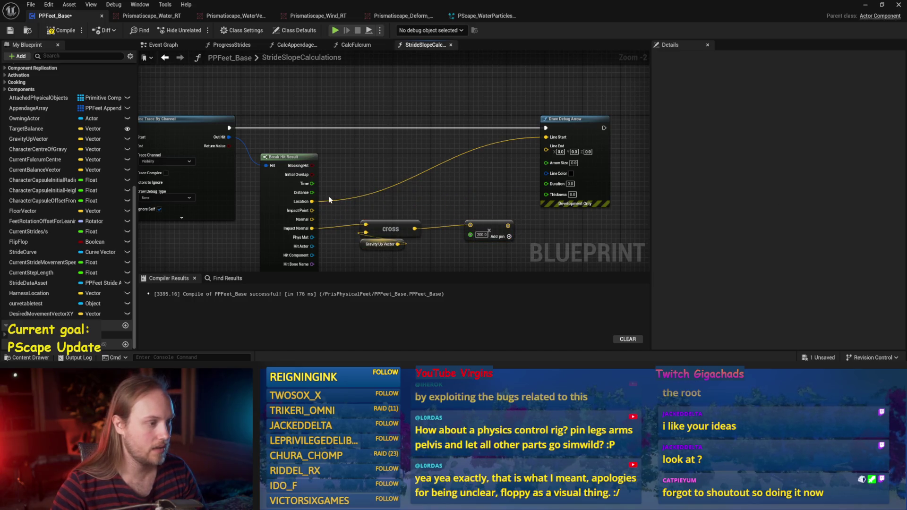
# End the arrow at Location plus the cross result scaled by 200
pyautogui.moveTo(311, 204); pyautogui.dragTo(385, 166)
pyautogui.write('add')
pyautogui.press('Return')
pyautogui.moveTo(508, 225); pyautogui.dragTo(390, 177)
pyautogui.moveTo(428, 162); pyautogui.dragTo(493, 180)
pyautogui.moveTo(419, 168)
pyautogui.mouseDown()
pyautogui.moveTo(548, 150)
pyautogui.moveTo(460, 189)
pyautogui.moveTo(482, 200)
pyautogui.mouseUp()
# Make the debug arrow bright green with thickness 5
pyautogui.click(571, 166)
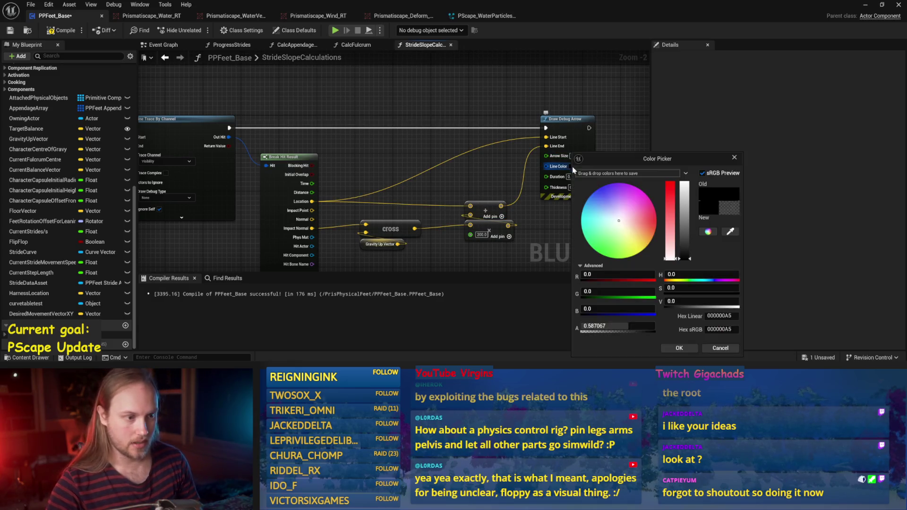
pyautogui.moveTo(615, 223); pyautogui.dragTo(597, 252)
pyautogui.click(678, 348)
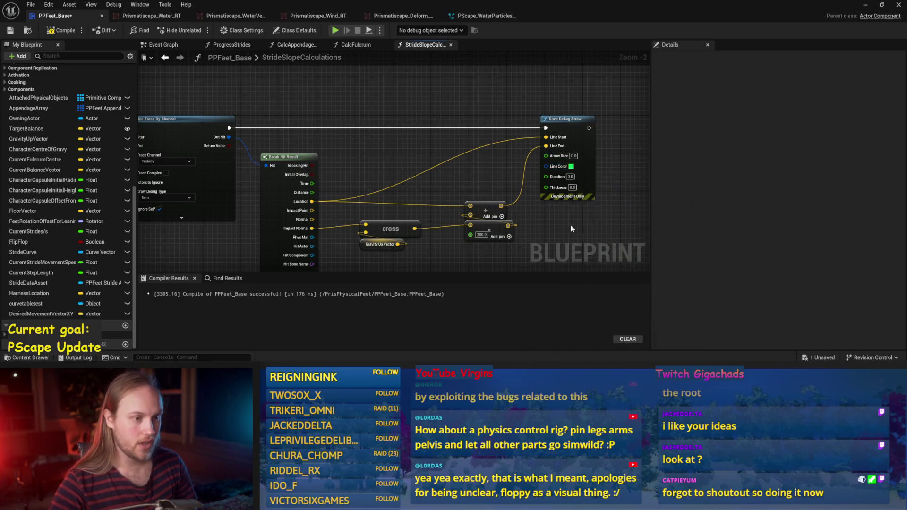
pyautogui.scroll(2, 530, 151)
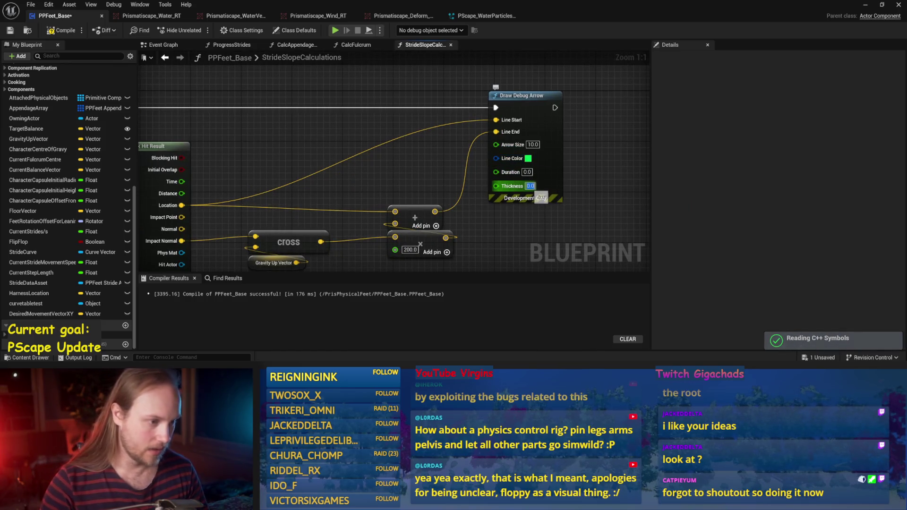
pyautogui.write('5')
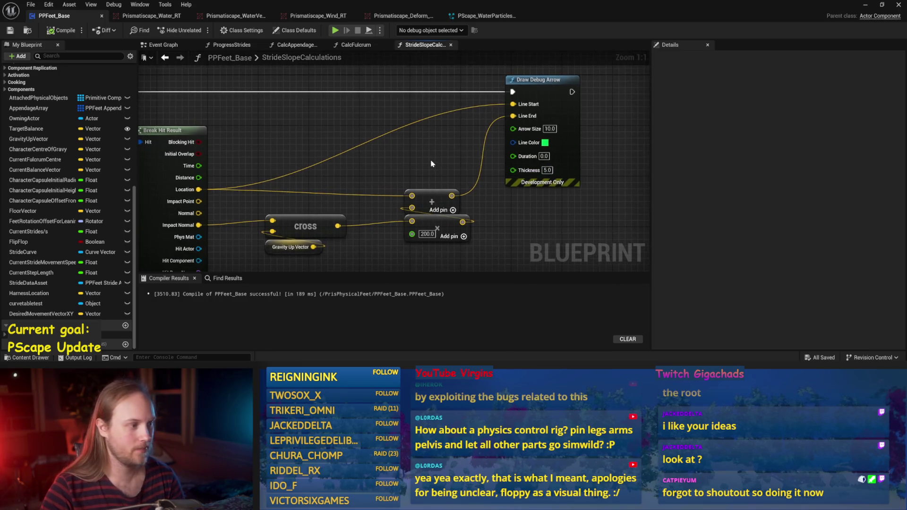
pyautogui.scroll(-2, 569, 184)
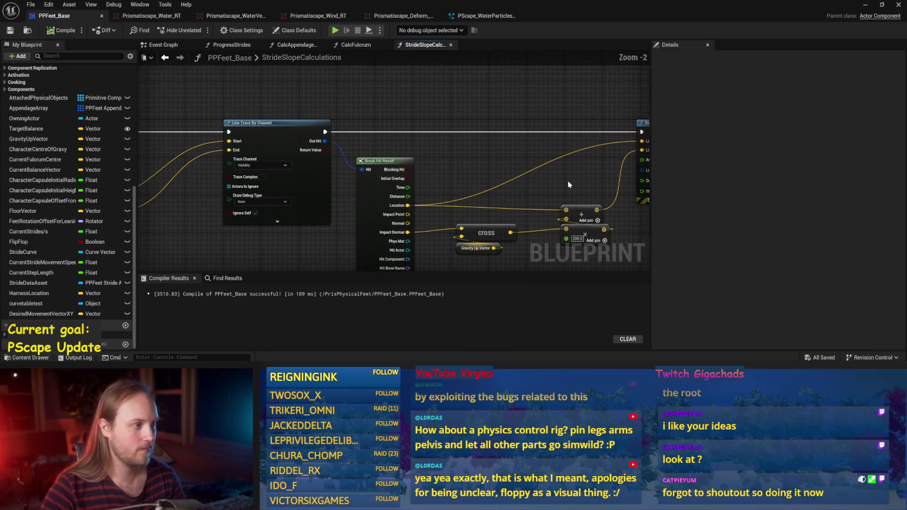
# Set the line trace to draw debug for one frame and save the blueprint
pyautogui.click(262, 203)
pyautogui.click(240, 213)
pyautogui.click(11, 31)
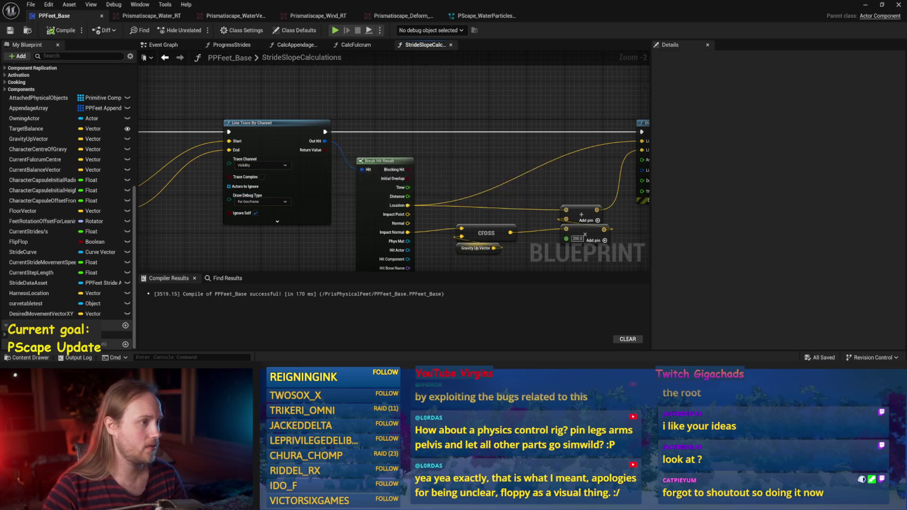
pyautogui.click(162, 45)
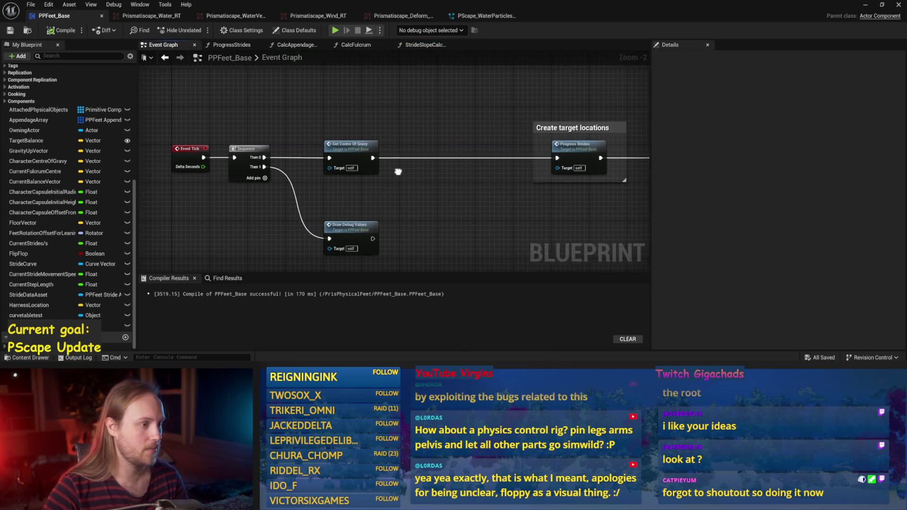
# Call Stride Slope Calculations after Get Centre Of Gravy, save, and minimize the blueprint editor
pyautogui.rightClick(423, 126)
pyautogui.write('stride s')
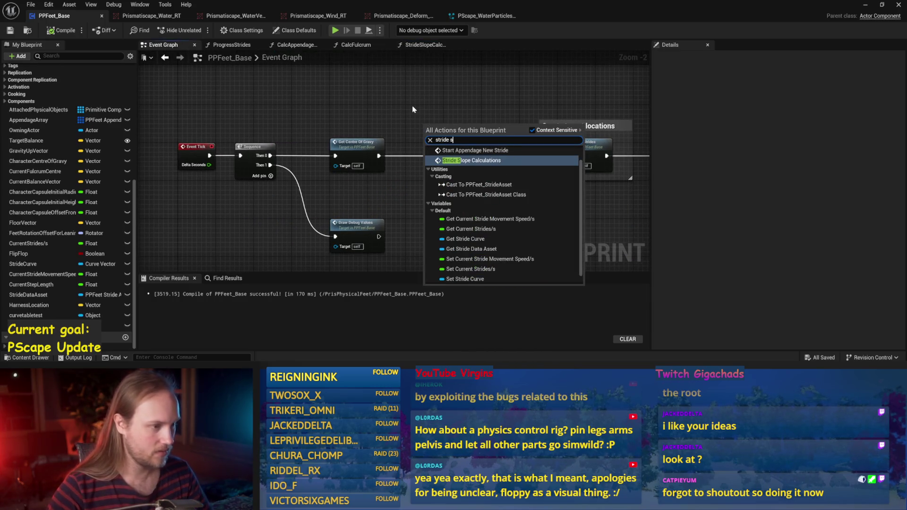
pyautogui.press('Return')
pyautogui.hotkey('ctrl', 's')
pyautogui.moveTo(379, 155); pyautogui.dragTo(563, 156)
pyautogui.hotkey('ctrl', 's')
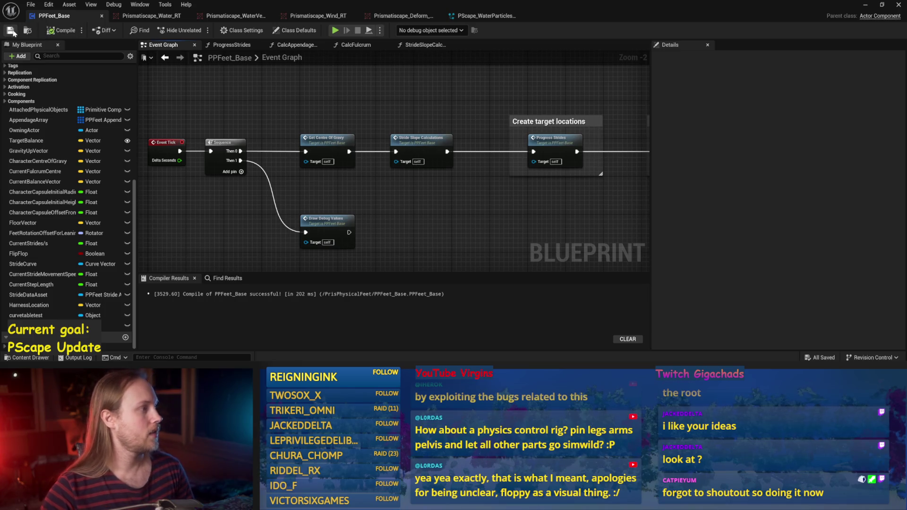
pyautogui.click(865, 6)
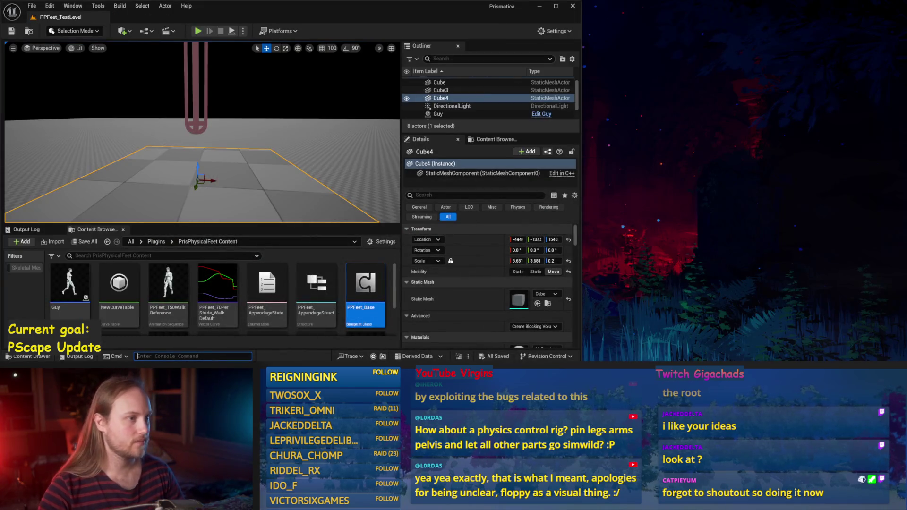
# Play the test level, tilt Cube4 to several angles, then reopen PPFeet_Base
pyautogui.click(554, 6)
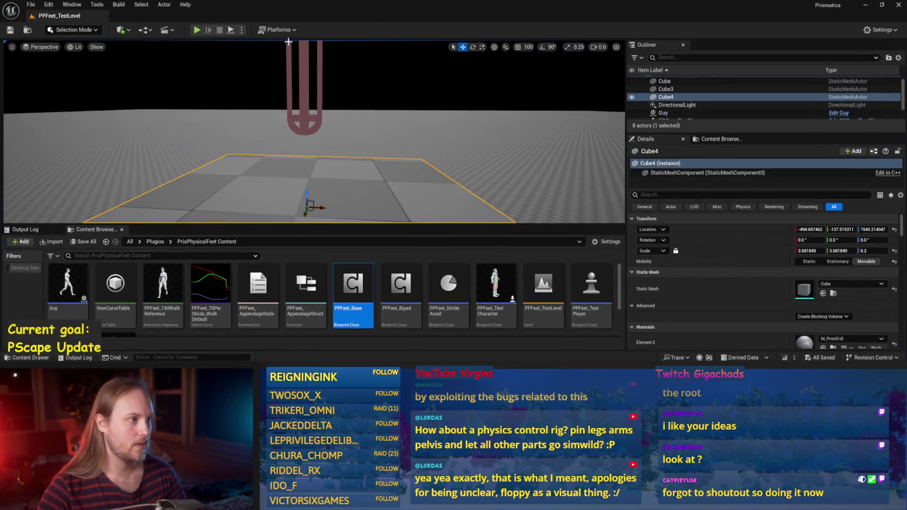
pyautogui.click(230, 30)
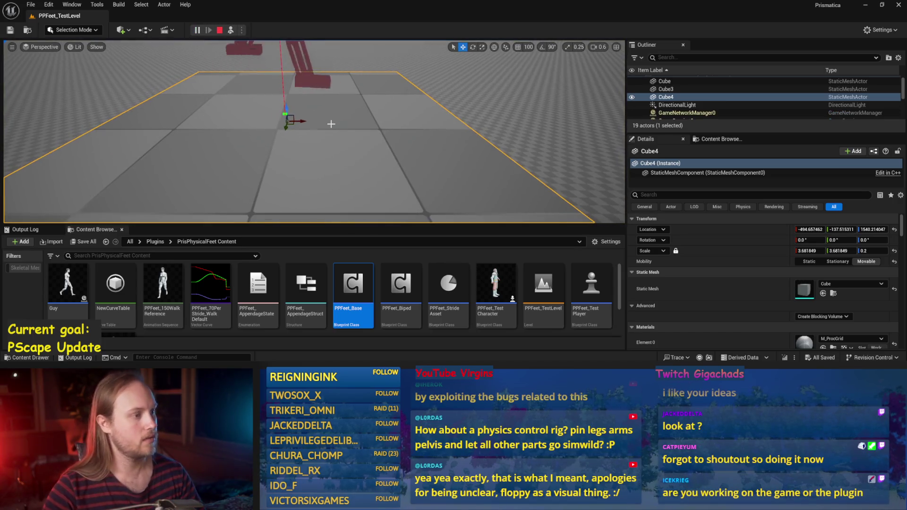
pyautogui.press('e')
pyautogui.moveTo(314, 146)
pyautogui.mouseDown()
pyautogui.moveTo(331, 156)
pyautogui.moveTo(306, 146)
pyautogui.moveTo(321, 157)
pyautogui.moveTo(356, 138)
pyautogui.moveTo(348, 117)
pyautogui.moveTo(307, 97)
pyautogui.moveTo(315, 101)
pyautogui.mouseUp()
pyautogui.scroll(3, 330, 142)
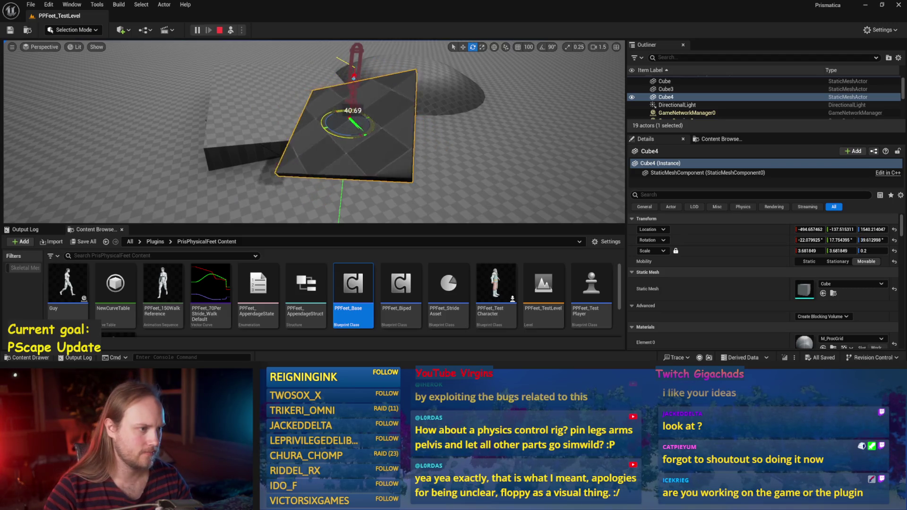
pyautogui.moveTo(349, 118); pyautogui.dragTo(342, 123)
pyautogui.moveTo(289, 113)
pyautogui.mouseDown()
pyautogui.moveTo(330, 95)
pyautogui.moveTo(326, 124)
pyautogui.moveTo(304, 129)
pyautogui.moveTo(348, 116)
pyautogui.mouseUp()
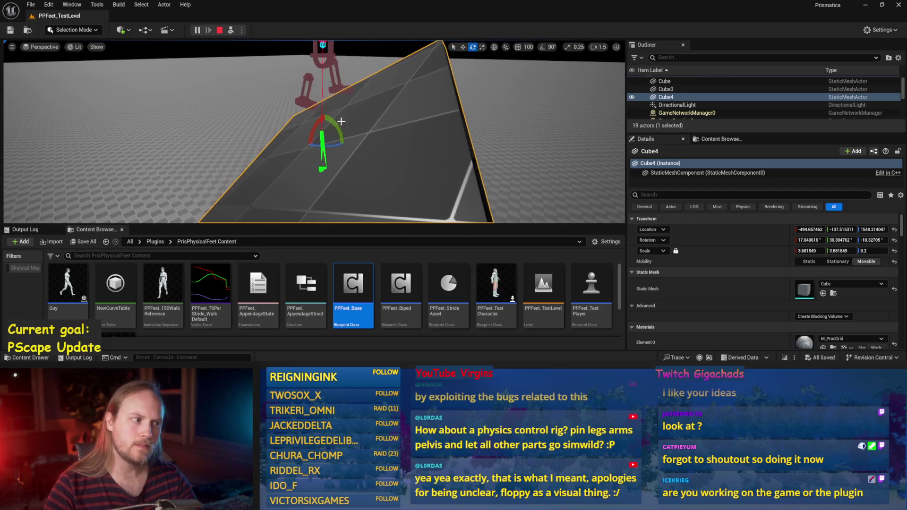
pyautogui.moveTo(326, 145)
pyautogui.mouseDown()
pyautogui.moveTo(378, 116)
pyautogui.moveTo(368, 110)
pyautogui.moveTo(349, 175)
pyautogui.mouseUp()
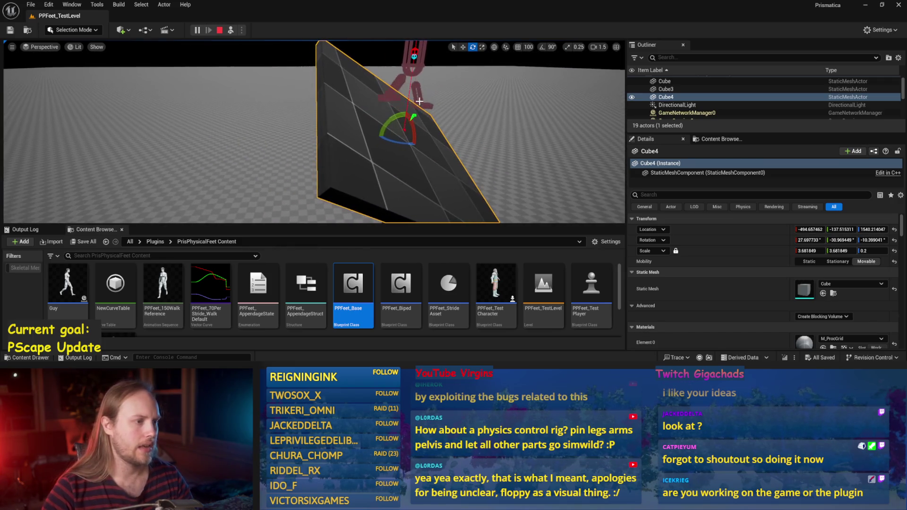
pyautogui.moveTo(446, 111)
pyautogui.mouseDown()
pyautogui.moveTo(387, 156)
pyautogui.moveTo(395, 142)
pyautogui.moveTo(390, 253)
pyautogui.mouseUp()
pyautogui.doubleClick(353, 286)
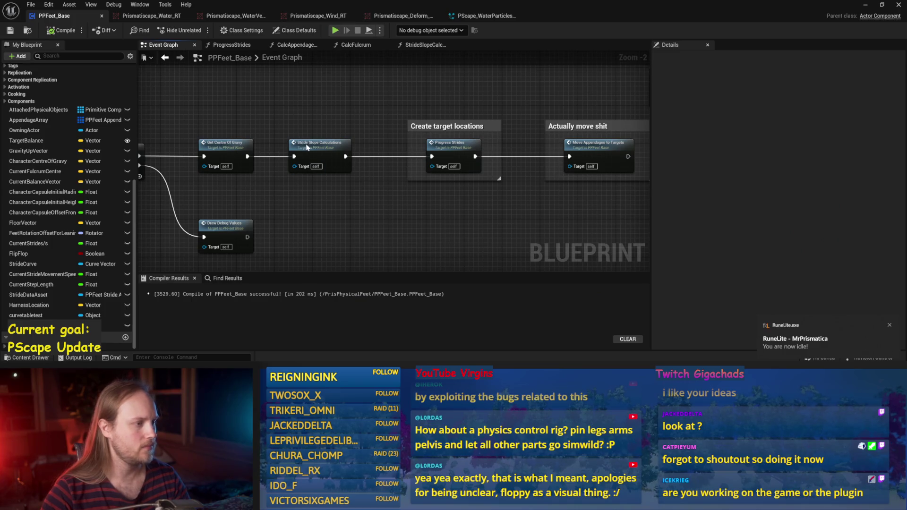
# Swap the cross inputs to Gravity Up Vector as A and Impact Normal as B, then save
pyautogui.doubleClick(306, 148)
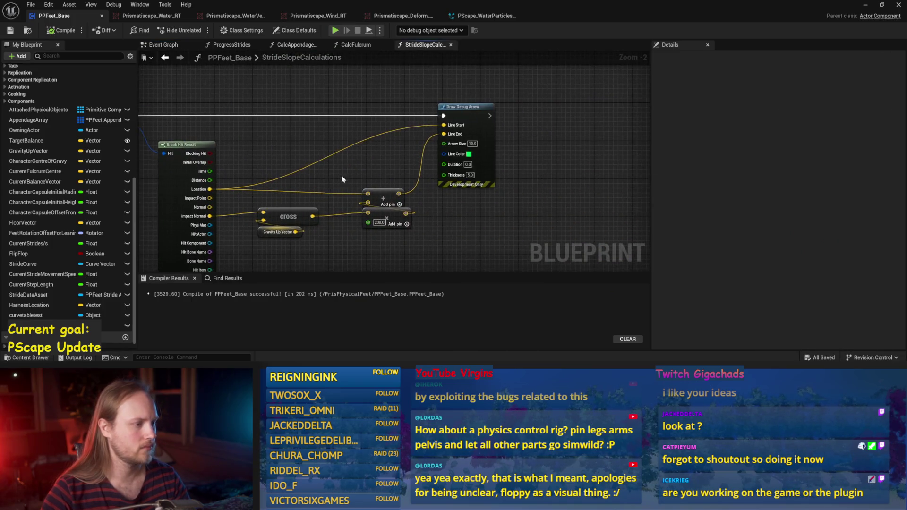
pyautogui.moveTo(332, 189); pyautogui.dragTo(391, 156)
pyautogui.scroll(2, 393, 152)
pyautogui.moveTo(378, 204)
pyautogui.mouseDown()
pyautogui.moveTo(346, 147)
pyautogui.moveTo(363, 178)
pyautogui.mouseUp()
pyautogui.moveTo(289, 183); pyautogui.dragTo(363, 190)
pyautogui.scroll(-1, 311, 180)
pyautogui.hotkey('ctrl', 's')
pyautogui.moveTo(293, 160); pyautogui.dragTo(266, 181)
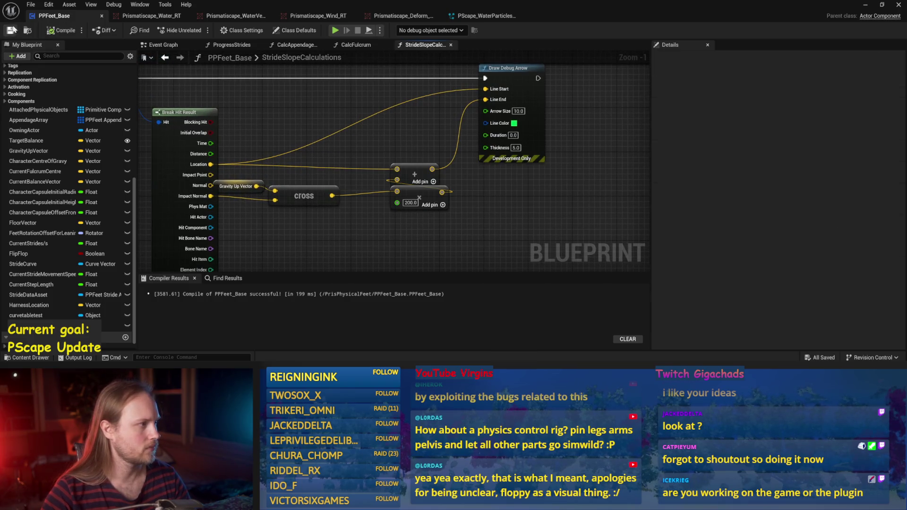
pyautogui.scroll(-2, 316, 135)
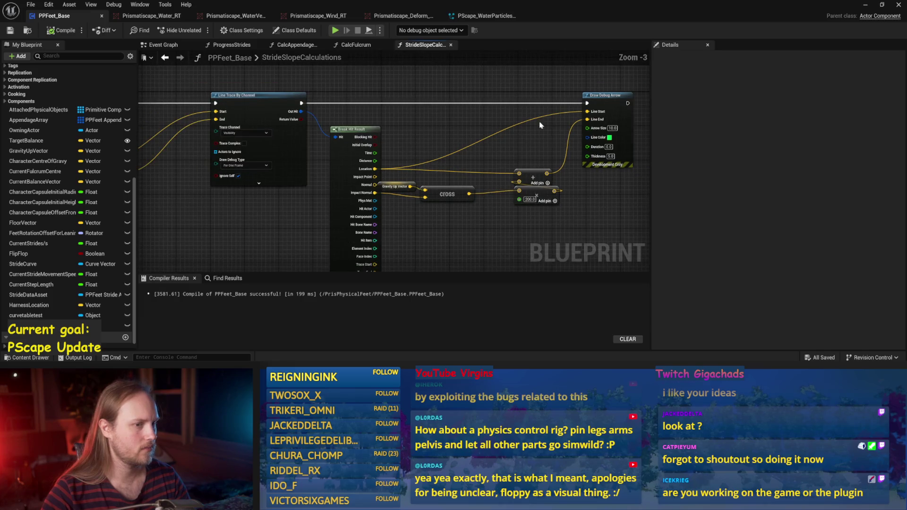
pyautogui.click(881, 7)
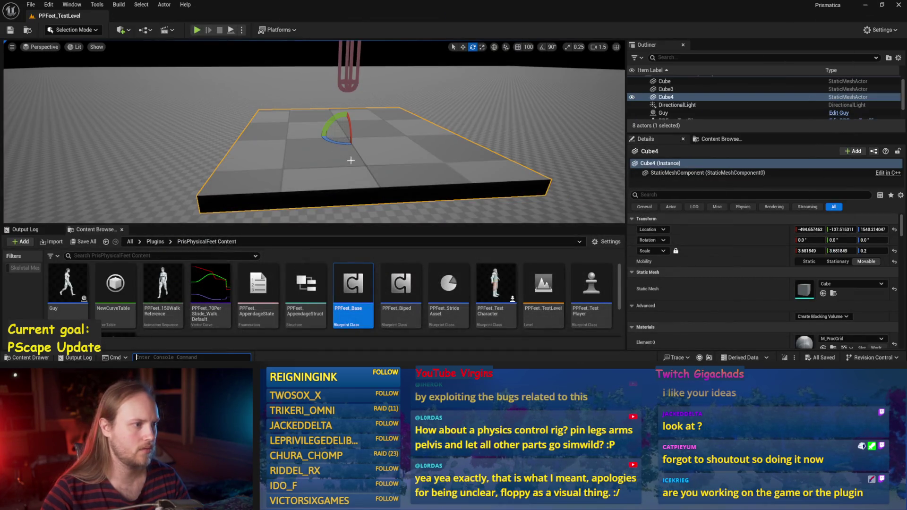
# Tilt Cube4 about 5°, play-test further tilts and spins, then return to PPFeet_Base
pyautogui.moveTo(336, 120); pyautogui.dragTo(321, 122)
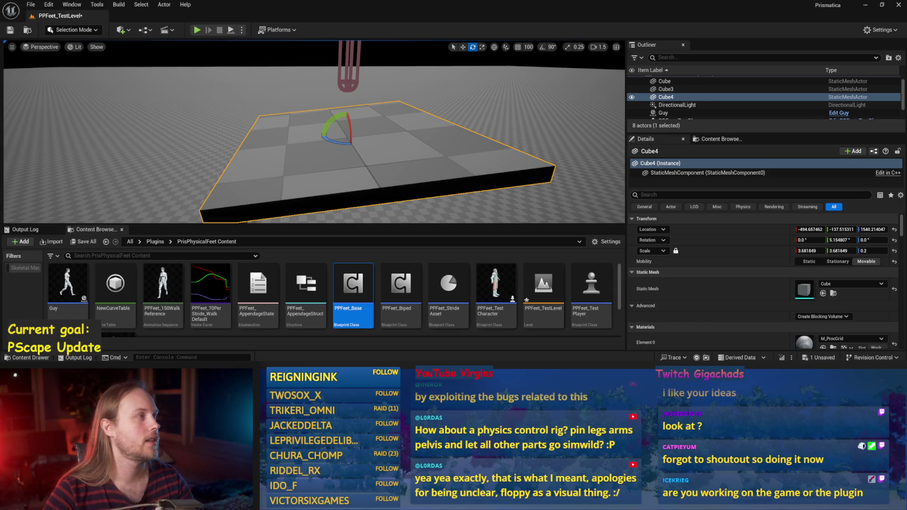
pyautogui.moveTo(412, 127)
pyautogui.mouseDown()
pyautogui.moveTo(413, 137)
pyautogui.moveTo(412, 127)
pyautogui.mouseUp()
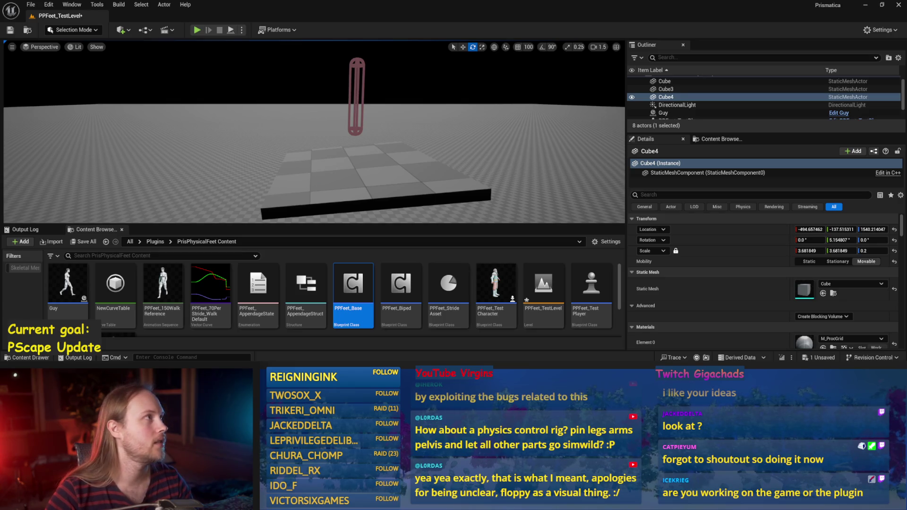
pyautogui.hotkey('alt', 'p')
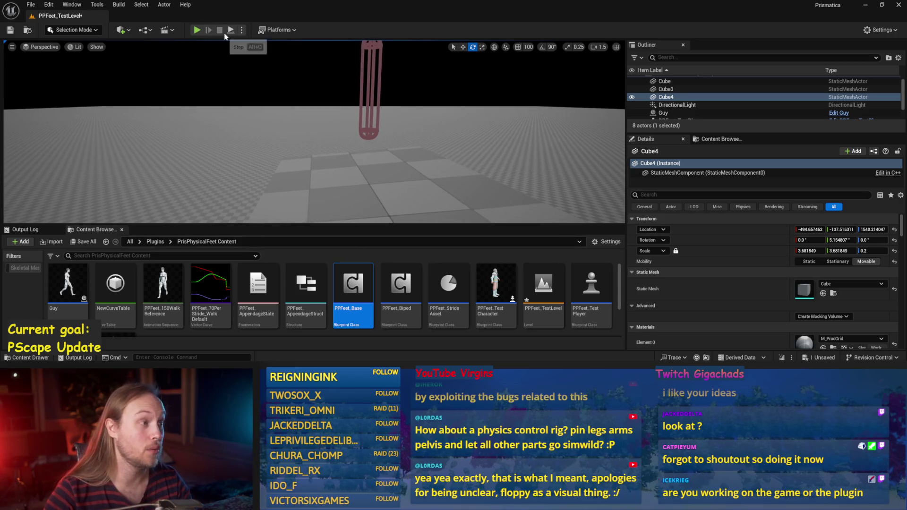
pyautogui.moveTo(330, 107)
pyautogui.mouseDown()
pyautogui.moveTo(333, 115)
pyautogui.moveTo(313, 96)
pyautogui.mouseUp()
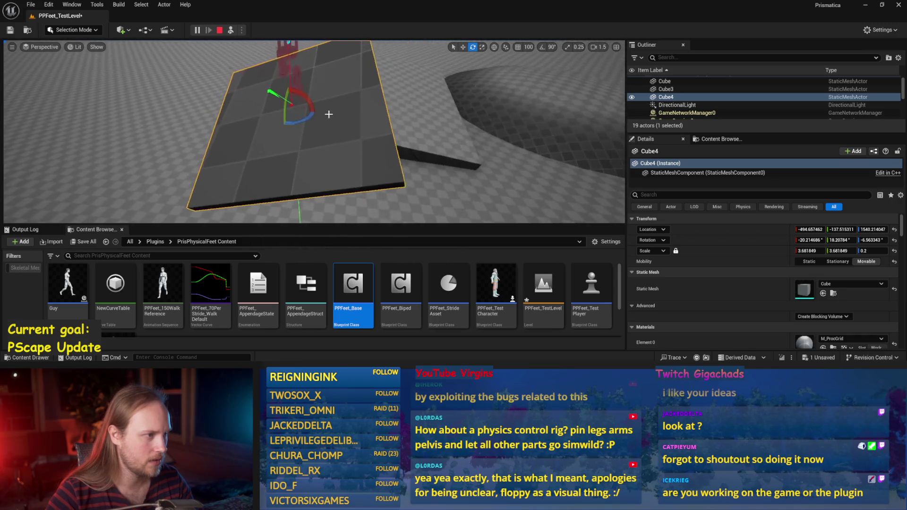
pyautogui.moveTo(307, 118)
pyautogui.mouseDown()
pyautogui.moveTo(330, 113)
pyautogui.moveTo(301, 117)
pyautogui.moveTo(292, 103)
pyautogui.moveTo(240, 135)
pyautogui.mouseUp()
pyautogui.press('Escape')
pyautogui.hotkey('alt', 'Tab')
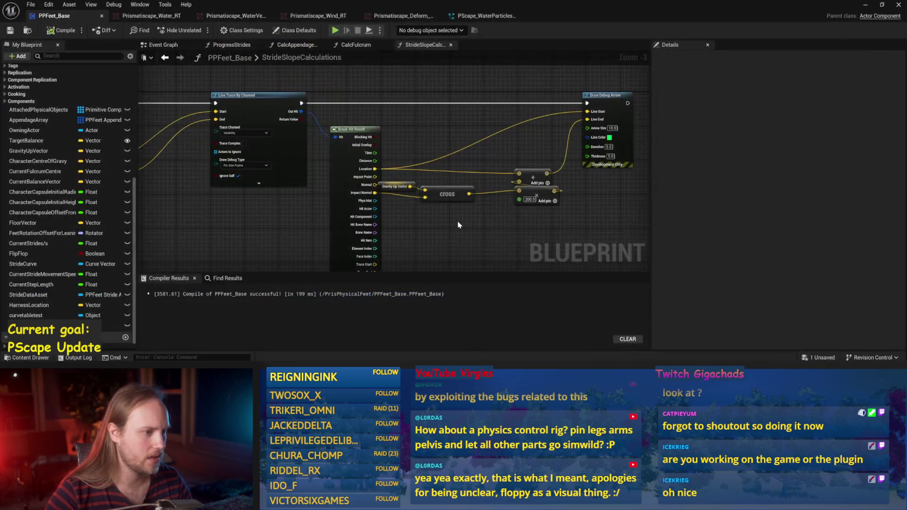
# Add a second Cross node from the first cross result, feeding it Gravity Up Vector and Impact Normal
pyautogui.scroll(3, 390, 187)
pyautogui.moveTo(401, 176); pyautogui.dragTo(430, 210)
pyautogui.write('cross')
pyautogui.press('Return')
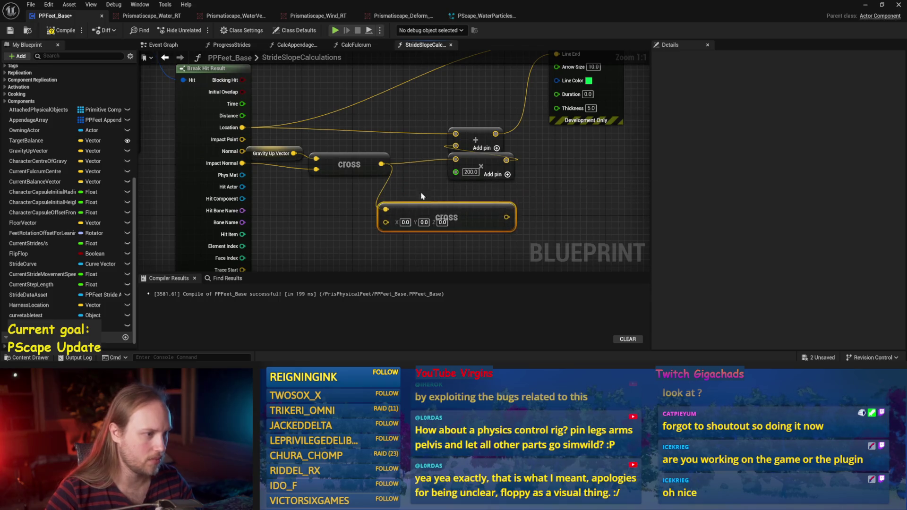
pyautogui.moveTo(294, 153)
pyautogui.mouseDown()
pyautogui.moveTo(386, 225)
pyautogui.moveTo(384, 166)
pyautogui.mouseUp()
pyautogui.click(353, 203)
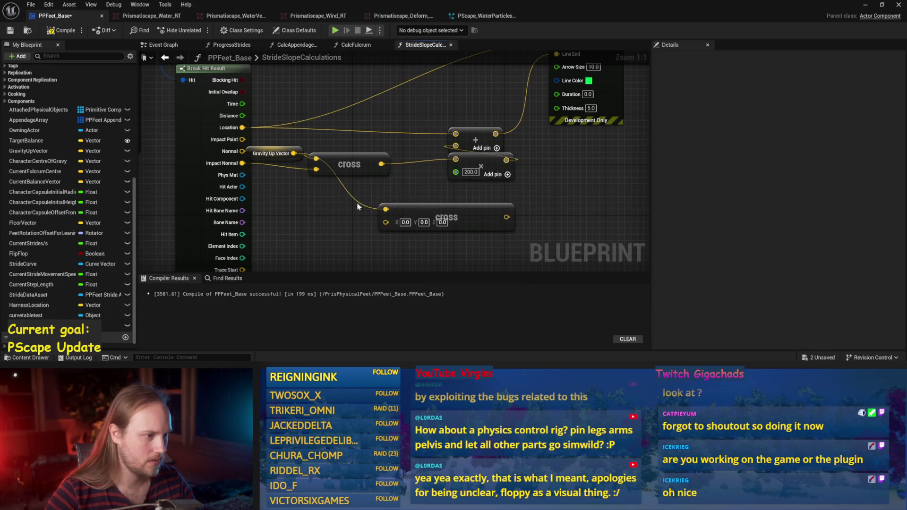
pyautogui.moveTo(383, 225)
pyautogui.mouseDown()
pyautogui.moveTo(297, 160)
pyautogui.moveTo(242, 163)
pyautogui.mouseUp()
# Rearrange the nodes and chain the cross results into the 200.0 multiply
pyautogui.click(416, 166)
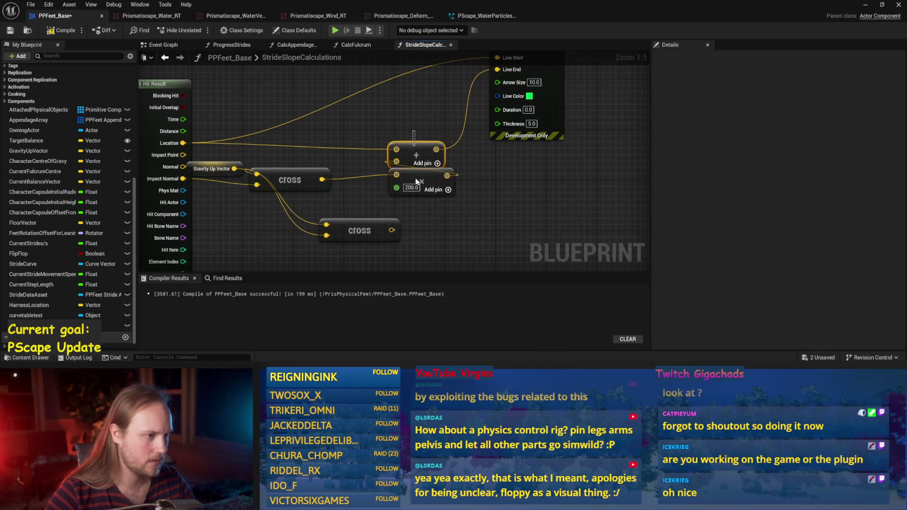
pyautogui.moveTo(408, 149); pyautogui.dragTo(410, 105)
pyautogui.moveTo(293, 179); pyautogui.dragTo(304, 199)
pyautogui.moveTo(353, 231)
pyautogui.mouseDown()
pyautogui.moveTo(365, 173)
pyautogui.moveTo(397, 173)
pyautogui.mouseUp()
pyautogui.moveTo(335, 199); pyautogui.dragTo(377, 183)
pyautogui.moveTo(436, 179); pyautogui.dragTo(396, 130)
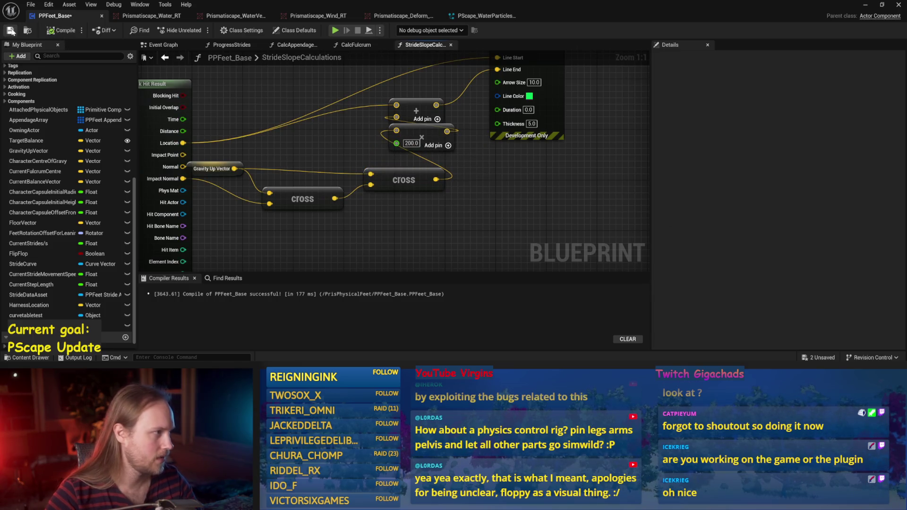
# Simulate the level and tilt the platform about 46 degrees to test the arrow
pyautogui.moveTo(612, 207); pyautogui.dragTo(533, 218)
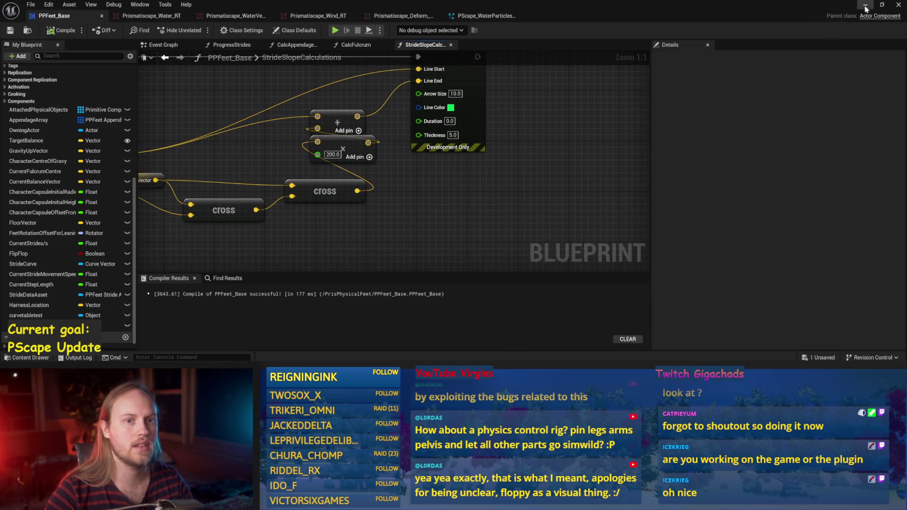
pyautogui.click(865, 7)
pyautogui.hotkey('alt', 's')
pyautogui.moveTo(314, 102)
pyautogui.mouseDown()
pyautogui.moveTo(310, 135)
pyautogui.moveTo(314, 85)
pyautogui.moveTo(324, 86)
pyautogui.moveTo(341, 162)
pyautogui.mouseUp()
pyautogui.press('Escape')
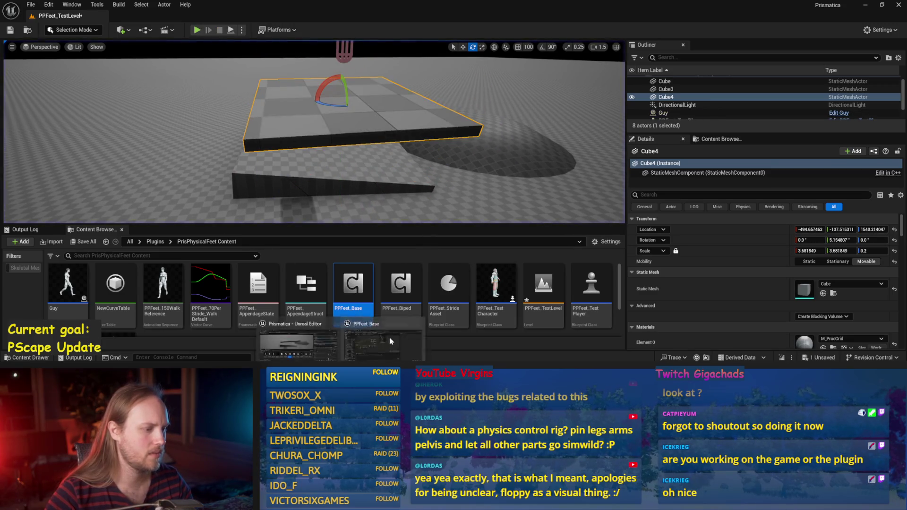
# Feed the hit Normal into the lower cross, wire it to the 200.0 multiply, and delete the upper cross
pyautogui.doubleClick(352, 288)
pyautogui.hotkey('ctrl', 's')
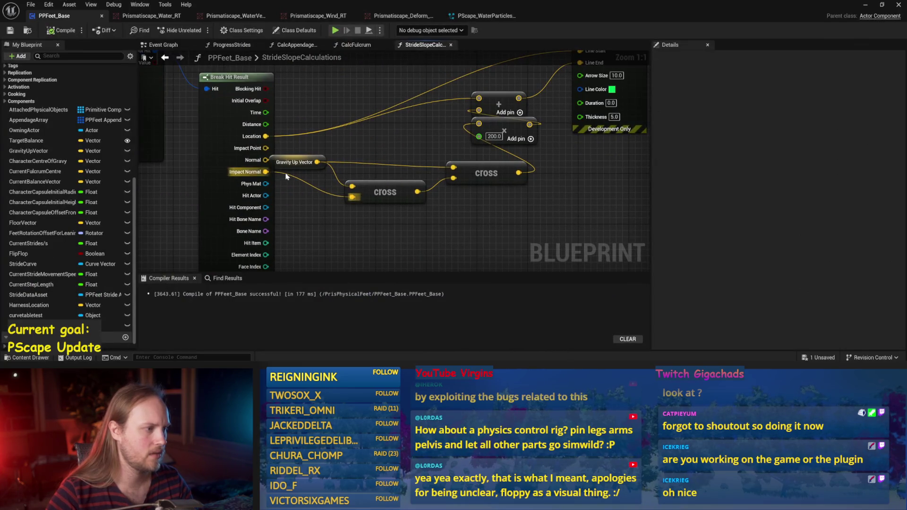
pyautogui.moveTo(364, 183); pyautogui.dragTo(365, 202)
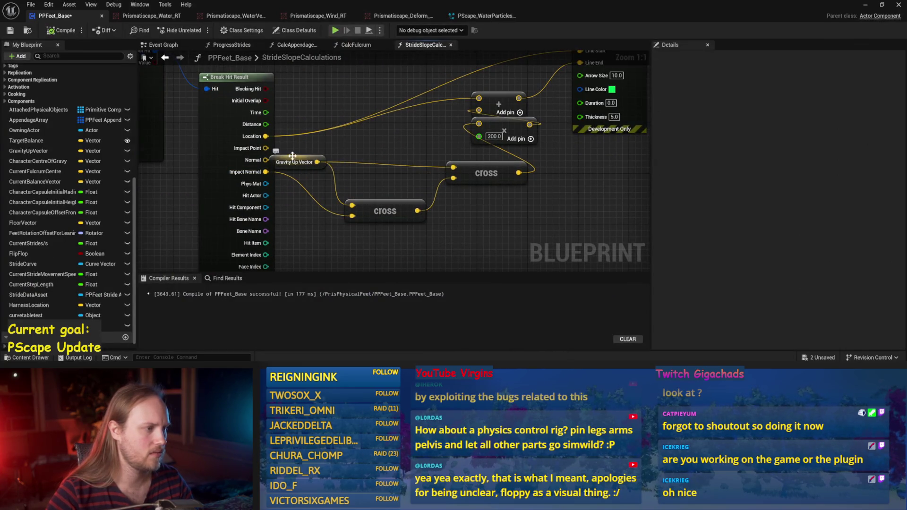
pyautogui.moveTo(292, 156); pyautogui.dragTo(305, 137)
pyautogui.hotkey('ctrl', 's')
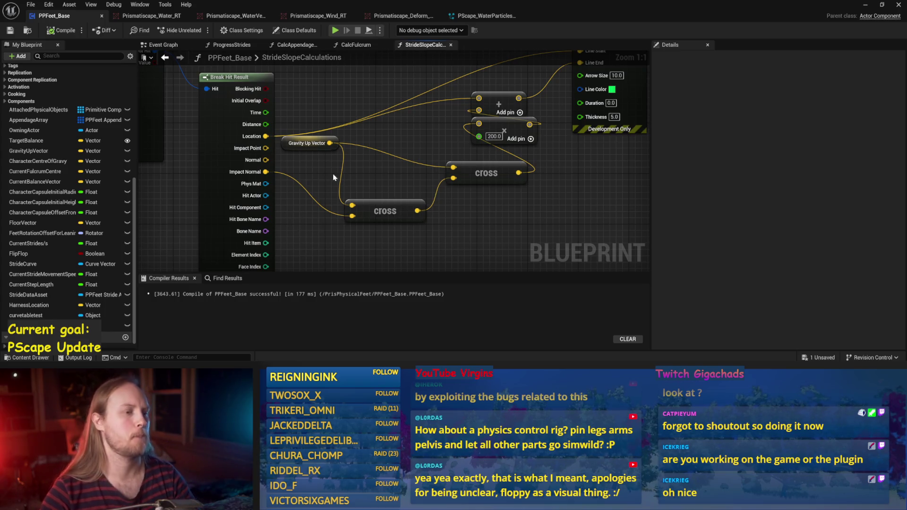
pyautogui.moveTo(263, 171); pyautogui.dragTo(265, 160)
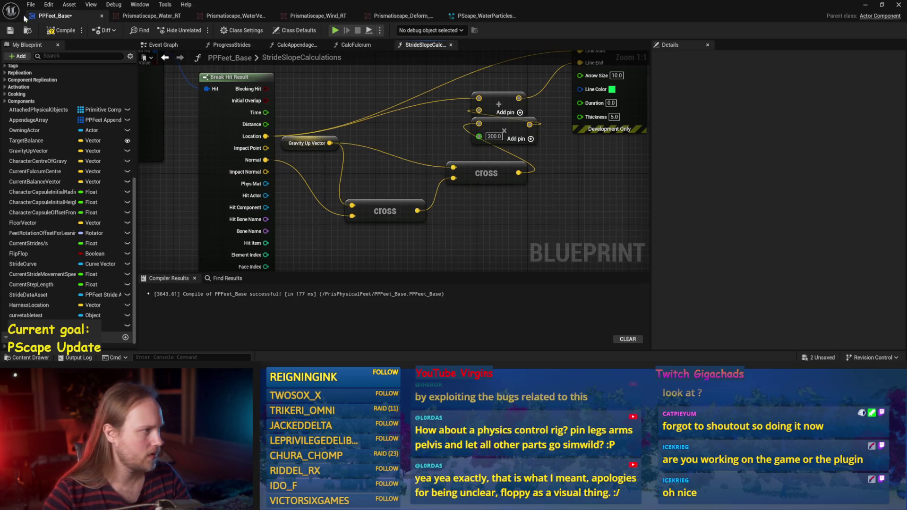
pyautogui.moveTo(418, 210); pyautogui.dragTo(479, 124)
pyautogui.click(486, 173)
pyautogui.press('Delete')
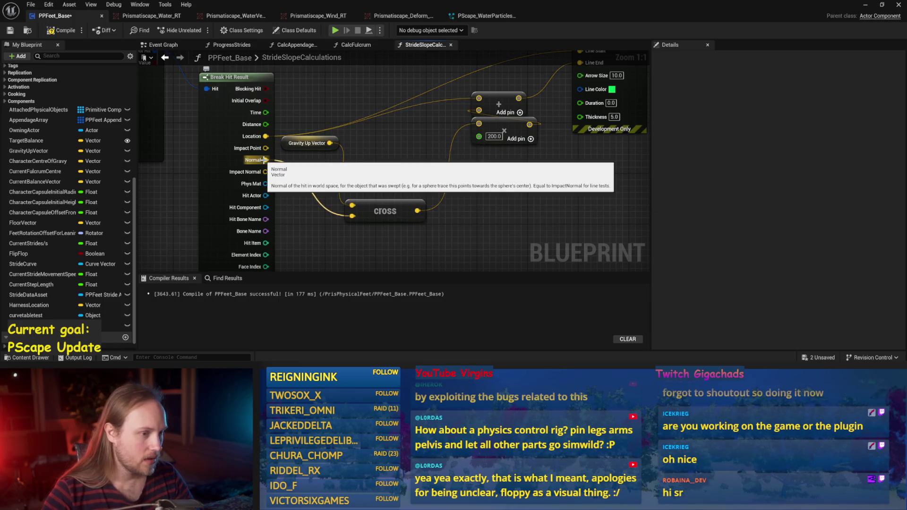
# Insert a Normalize node on the hit Normal and compile and save the blueprint
pyautogui.moveTo(264, 159); pyautogui.dragTo(293, 169)
pyautogui.write('nor')
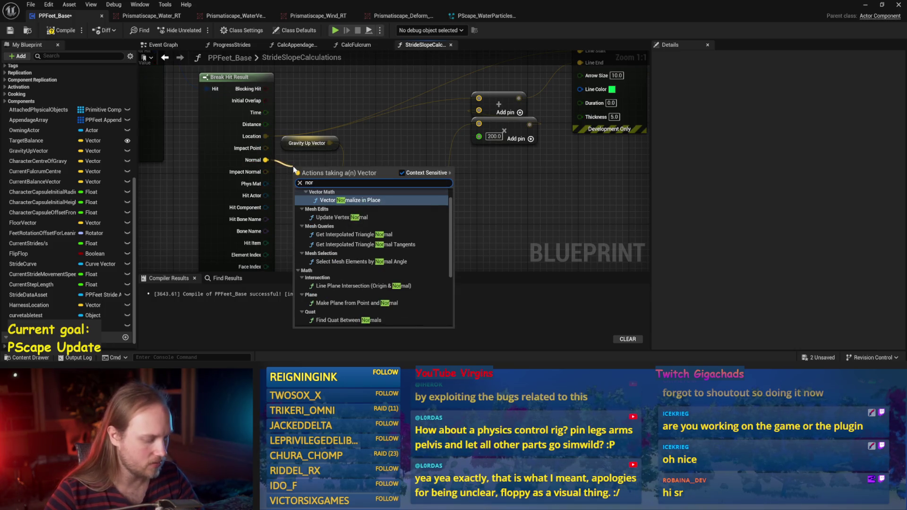
pyautogui.write('ize')
pyautogui.click(344, 239)
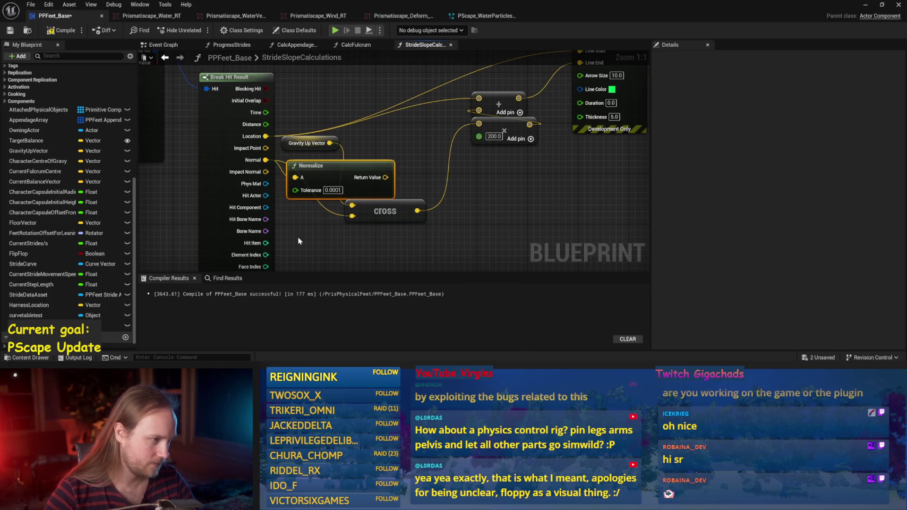
pyautogui.moveTo(376, 180)
pyautogui.mouseDown()
pyautogui.moveTo(354, 217)
pyautogui.moveTo(370, 270)
pyautogui.moveTo(345, 179)
pyautogui.moveTo(394, 188)
pyautogui.moveTo(352, 109)
pyautogui.mouseUp()
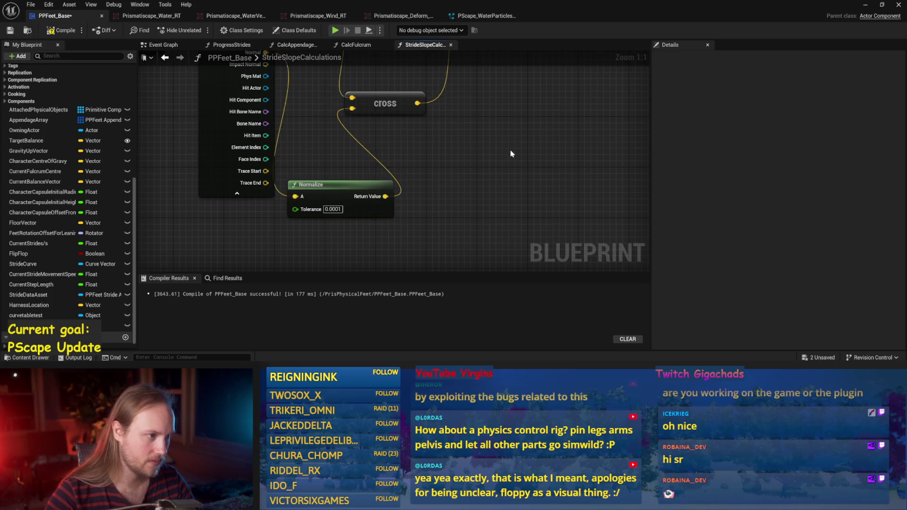
pyautogui.hotkey('ctrl', 's')
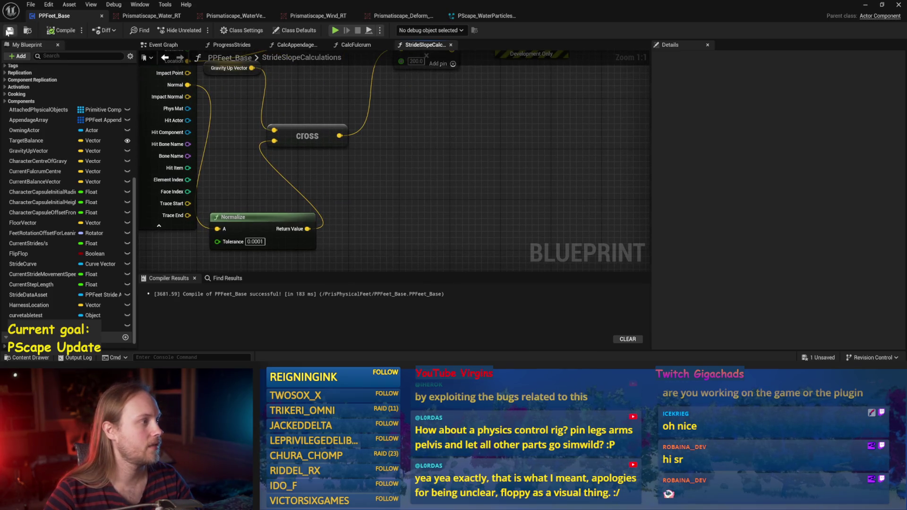
# Play-test the level, tilting Cube4 about 29 degrees, then stop with Esc
pyautogui.scroll(-1, 414, 212)
pyautogui.click(863, 5)
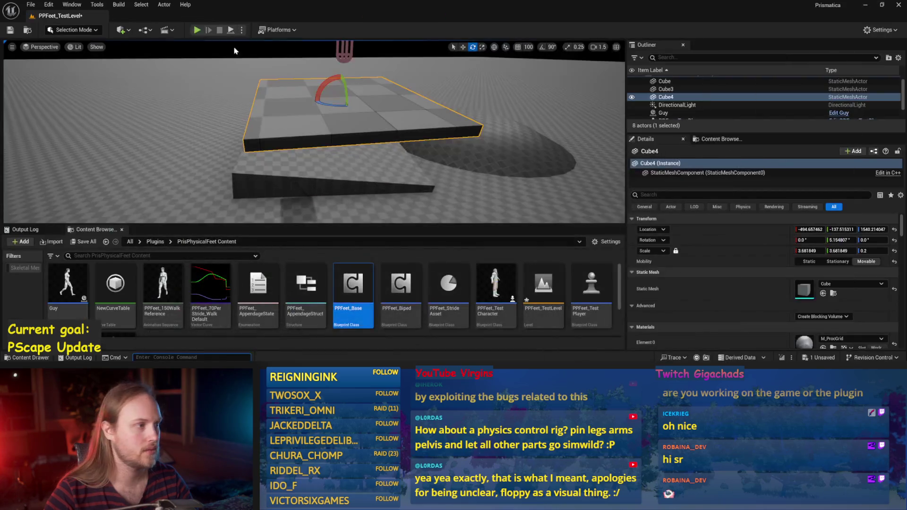
pyautogui.click(231, 31)
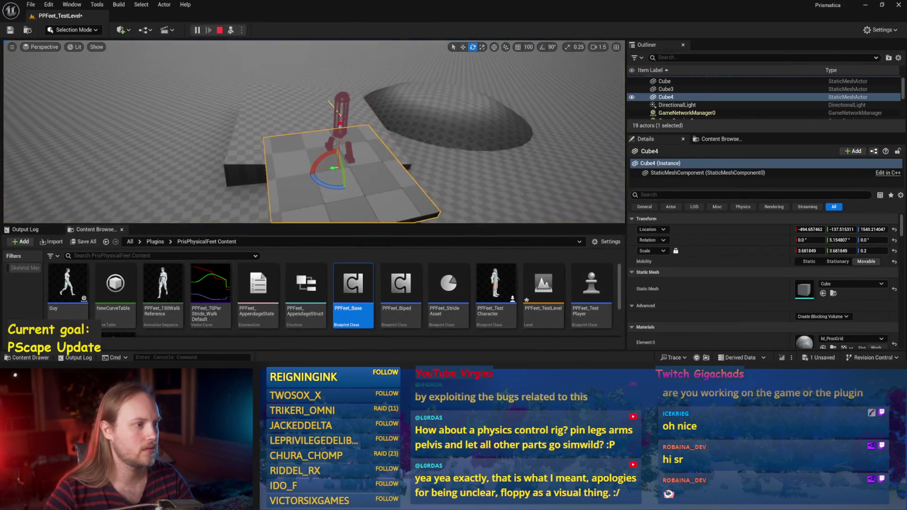
pyautogui.moveTo(297, 118); pyautogui.dragTo(310, 121)
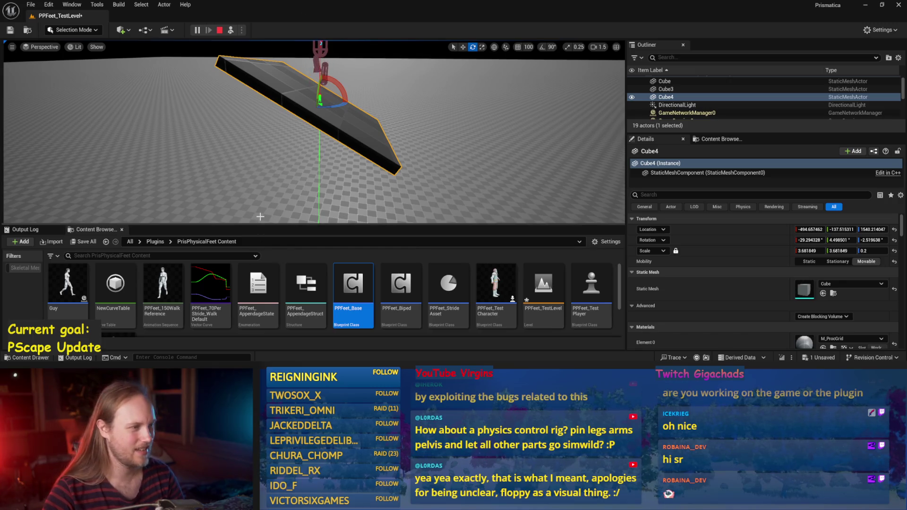
pyautogui.press('Escape')
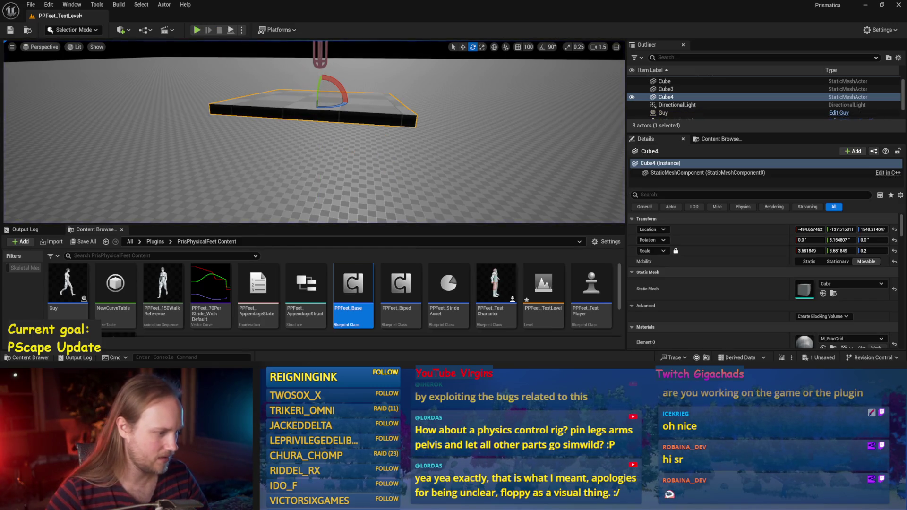
# Add a second Cross node that crosses the first cross result with the normalized Normal, then compile PPFeet_Base
pyautogui.doubleClick(353, 288)
pyautogui.click(355, 159)
pyautogui.moveTo(355, 158); pyautogui.dragTo(478, 180)
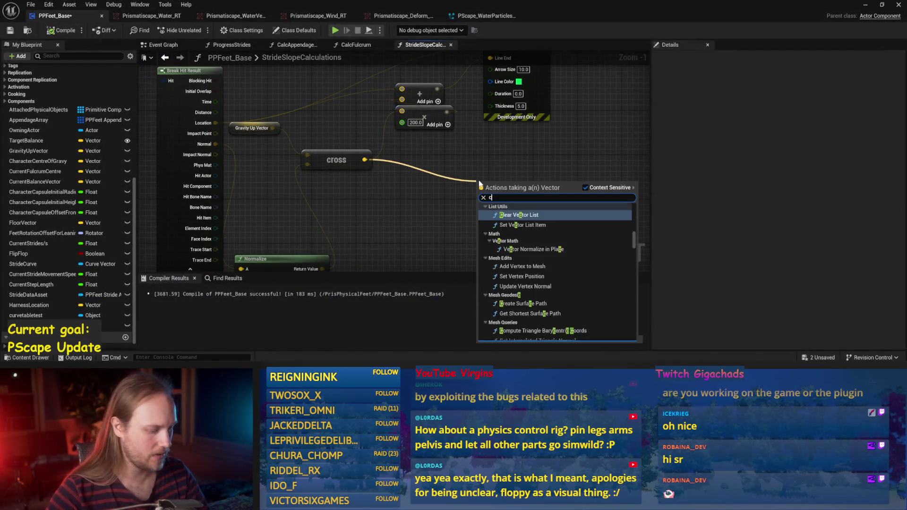
pyautogui.write('cr9')
pyautogui.press('BackSpace')
pyautogui.write('oss')
pyautogui.press('Return')
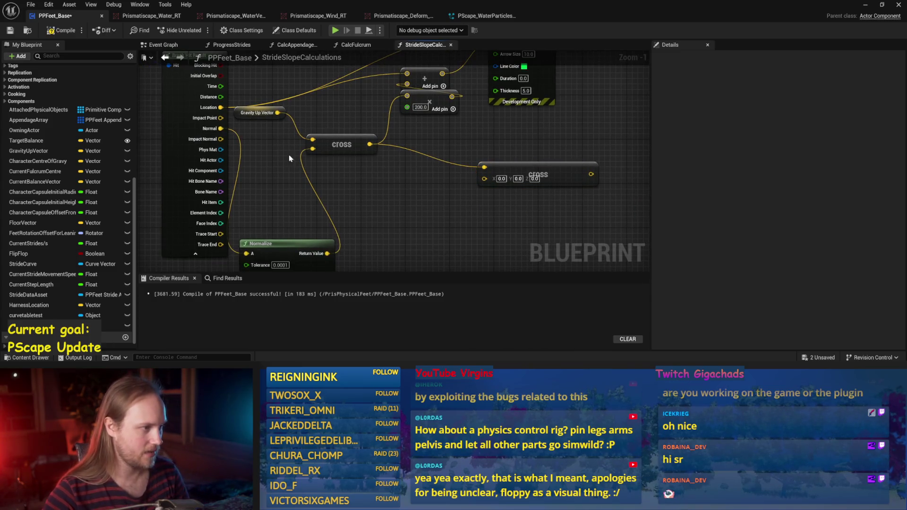
pyautogui.moveTo(327, 253)
pyautogui.mouseDown()
pyautogui.moveTo(484, 178)
pyautogui.moveTo(440, 152)
pyautogui.moveTo(487, 100)
pyautogui.moveTo(407, 96)
pyautogui.mouseUp()
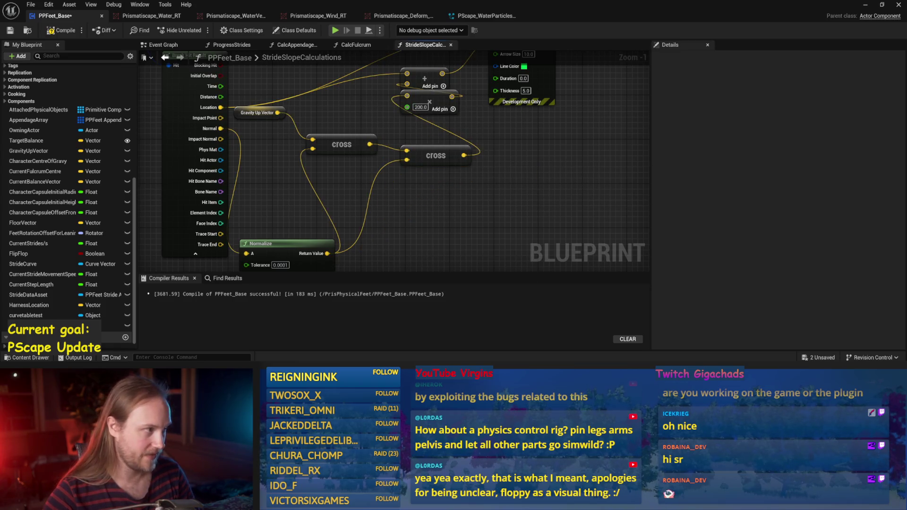
pyautogui.click(50, 33)
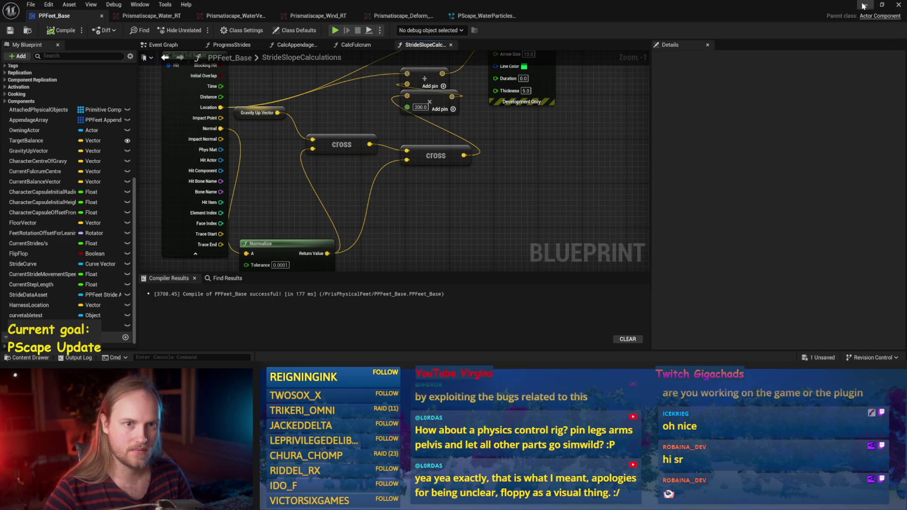
pyautogui.click(863, 5)
# Start a play test and tilt Cube4 to steeper slope angles to watch the green arrow
pyautogui.click(197, 30)
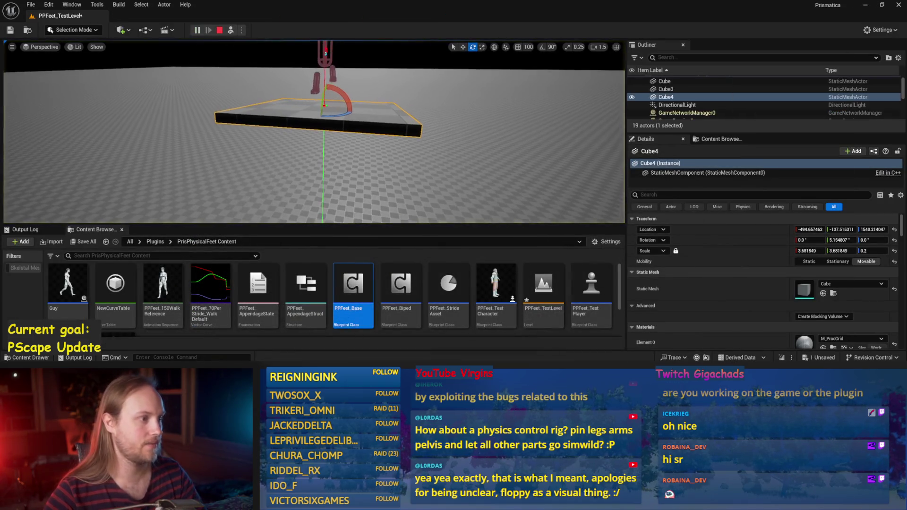
pyautogui.moveTo(342, 156)
pyautogui.mouseDown()
pyautogui.moveTo(340, 132)
pyautogui.moveTo(368, 144)
pyautogui.moveTo(342, 127)
pyautogui.moveTo(383, 122)
pyautogui.moveTo(377, 135)
pyautogui.moveTo(358, 113)
pyautogui.moveTo(316, 140)
pyautogui.moveTo(402, 153)
pyautogui.mouseUp()
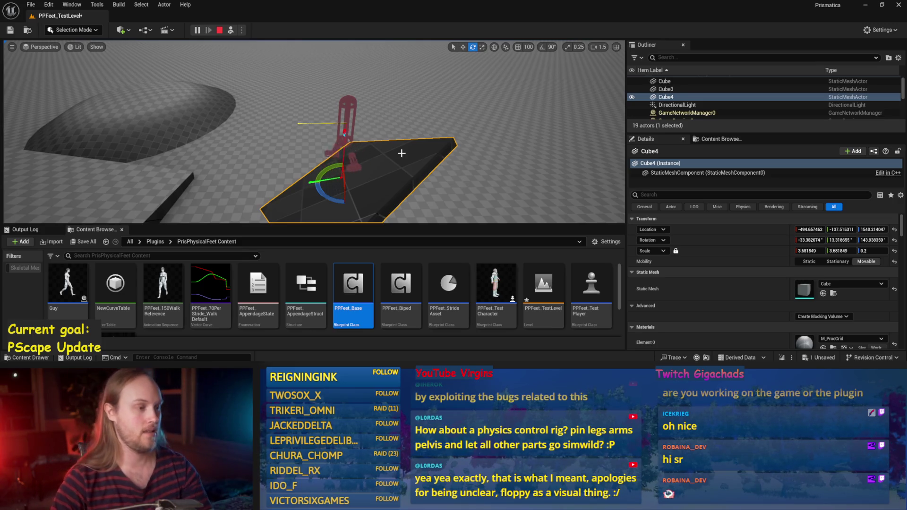
pyautogui.moveTo(409, 138)
pyautogui.mouseDown()
pyautogui.moveTo(387, 151)
pyautogui.moveTo(409, 137)
pyautogui.mouseUp()
pyautogui.scroll(2, 396, 142)
pyautogui.moveTo(336, 144)
pyautogui.mouseDown()
pyautogui.moveTo(333, 125)
pyautogui.moveTo(350, 87)
pyautogui.moveTo(355, 92)
pyautogui.moveTo(334, 94)
pyautogui.mouseUp()
pyautogui.scroll(5, 376, 159)
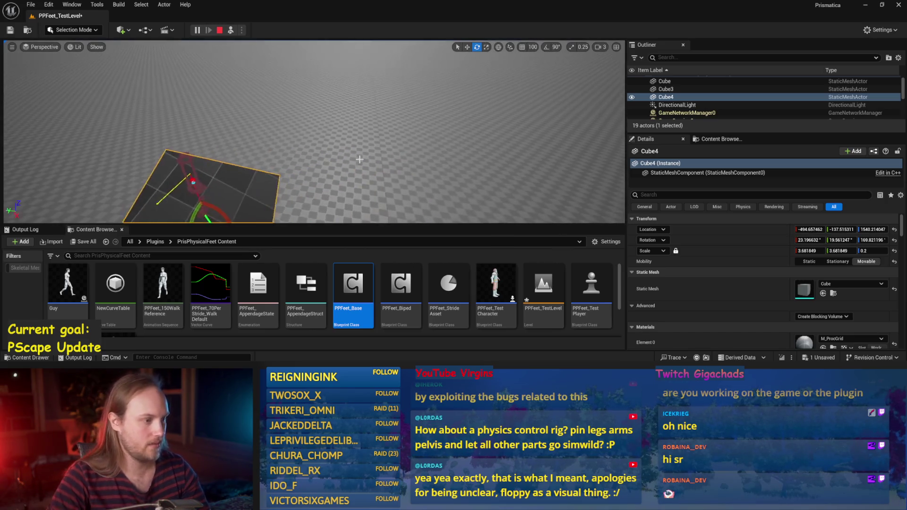
pyautogui.scroll(-2, 313, 131)
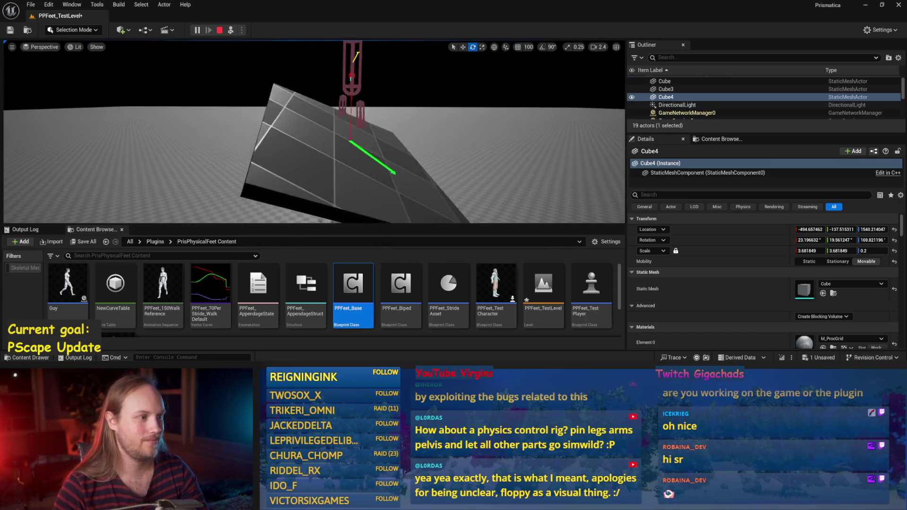
# Inspect the arrow from other angles, lower Cube4 slightly, and stop the test
pyautogui.moveTo(313, 132); pyautogui.dragTo(274, 147)
pyautogui.scroll(-1, 274, 146)
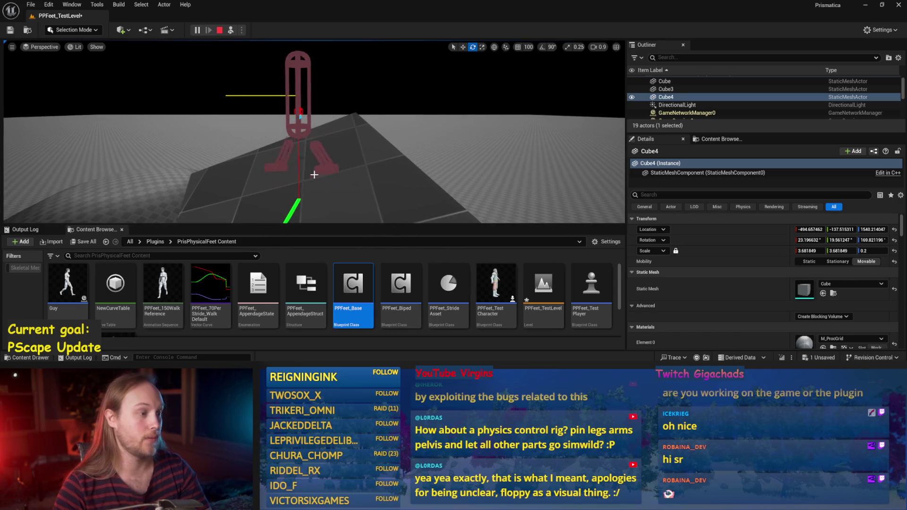
pyautogui.moveTo(296, 185)
pyautogui.mouseDown()
pyautogui.moveTo(269, 189)
pyautogui.moveTo(293, 187)
pyautogui.mouseUp()
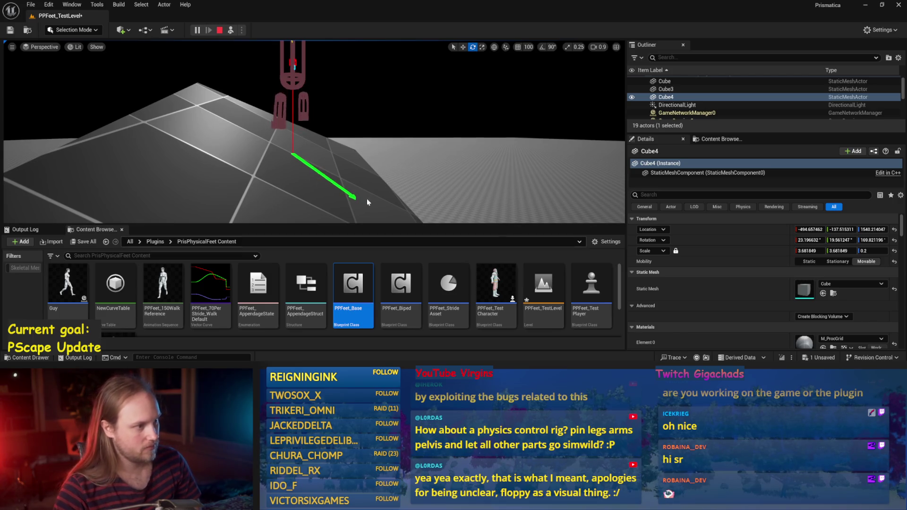
pyautogui.moveTo(315, 163)
pyautogui.mouseDown()
pyautogui.moveTo(298, 164)
pyautogui.moveTo(326, 144)
pyautogui.mouseUp()
pyautogui.scroll(-5, 334, 148)
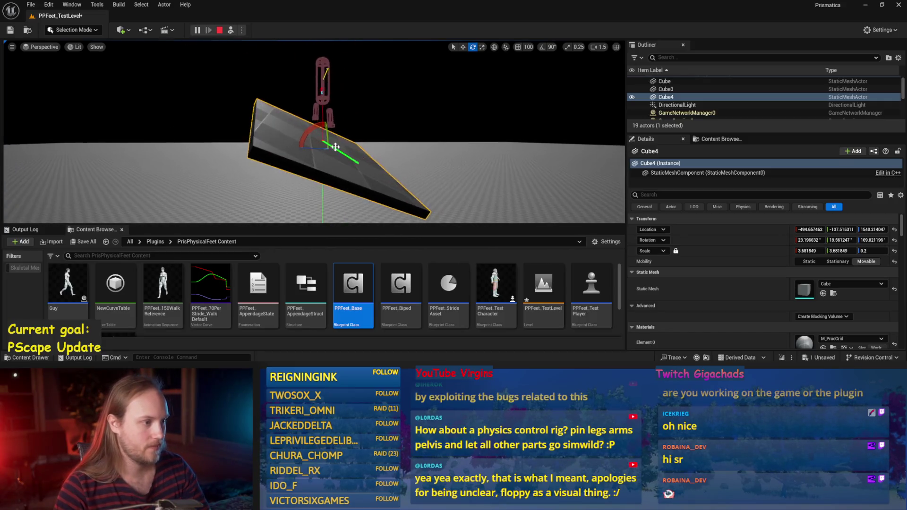
pyautogui.moveTo(315, 101)
pyautogui.mouseDown()
pyautogui.moveTo(302, 156)
pyautogui.moveTo(301, 112)
pyautogui.moveTo(301, 149)
pyautogui.mouseUp()
pyautogui.click(219, 30)
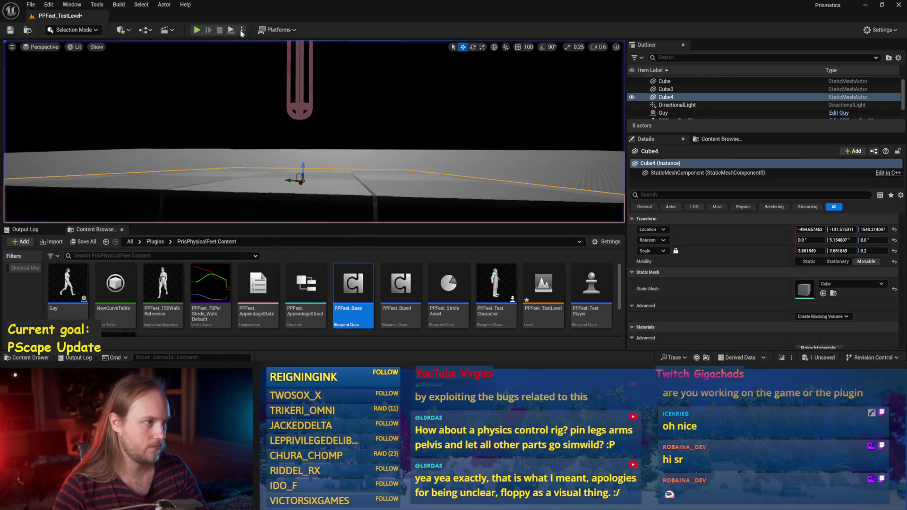
# Run another play test, tilting Cube4 and inspecting the arrow on the floor and ramp
pyautogui.hotkey('alt', 'p')
pyautogui.press('e')
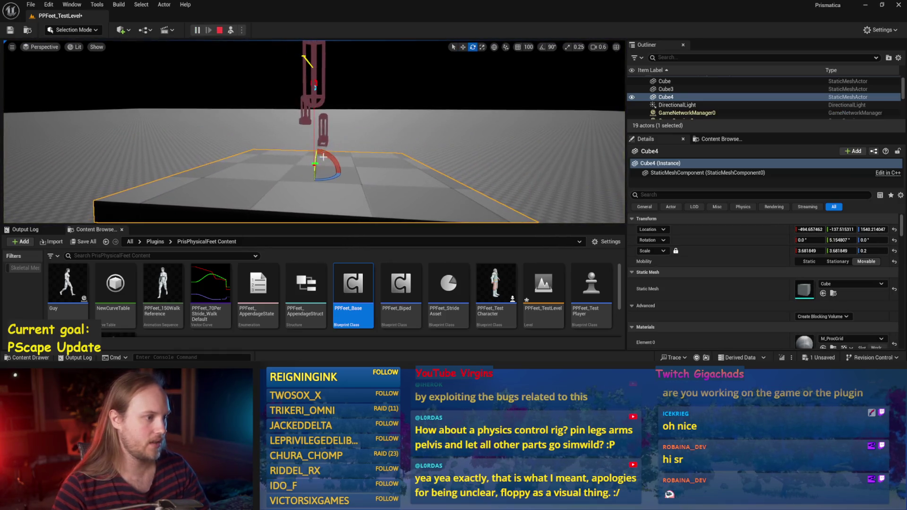
pyautogui.moveTo(316, 151); pyautogui.dragTo(331, 151)
pyautogui.click(359, 137)
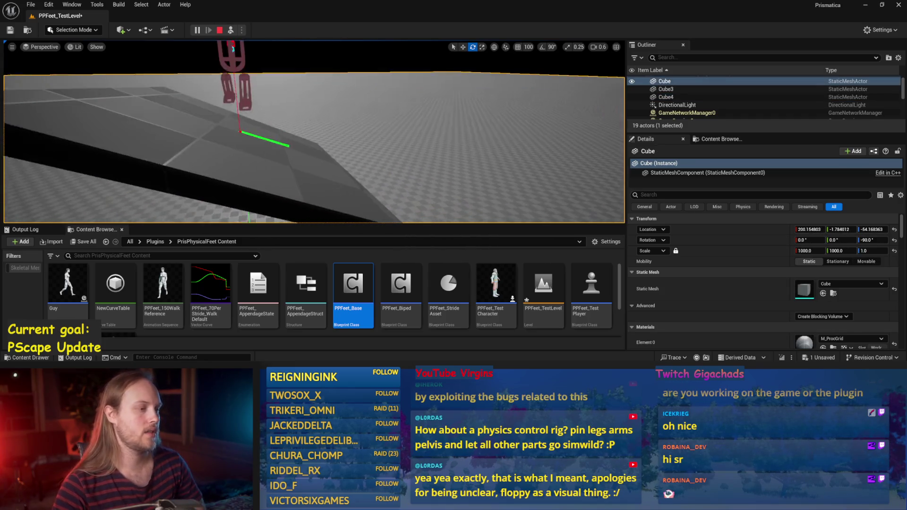
pyautogui.moveTo(414, 151)
pyautogui.mouseDown()
pyautogui.moveTo(415, 142)
pyautogui.moveTo(415, 152)
pyautogui.mouseUp()
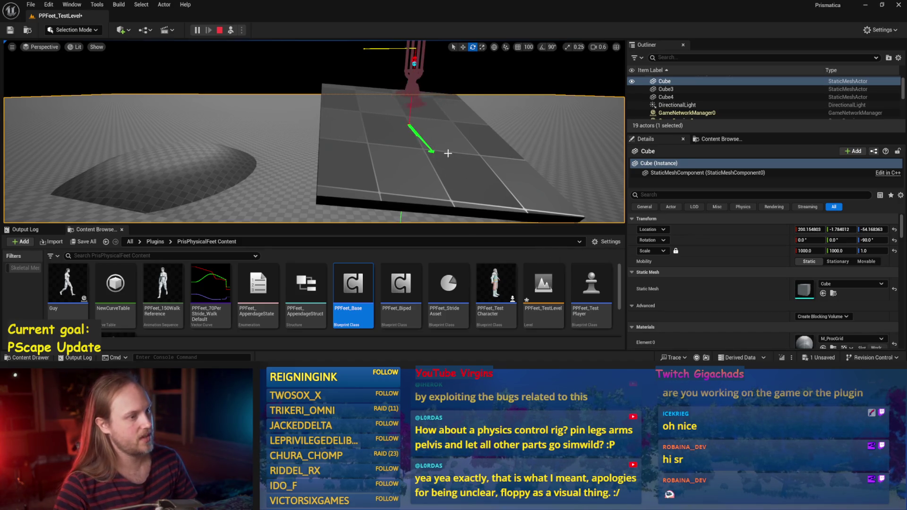
pyautogui.moveTo(426, 158)
pyautogui.mouseDown()
pyautogui.moveTo(406, 142)
pyautogui.moveTo(520, 170)
pyautogui.moveTo(529, 194)
pyautogui.mouseUp()
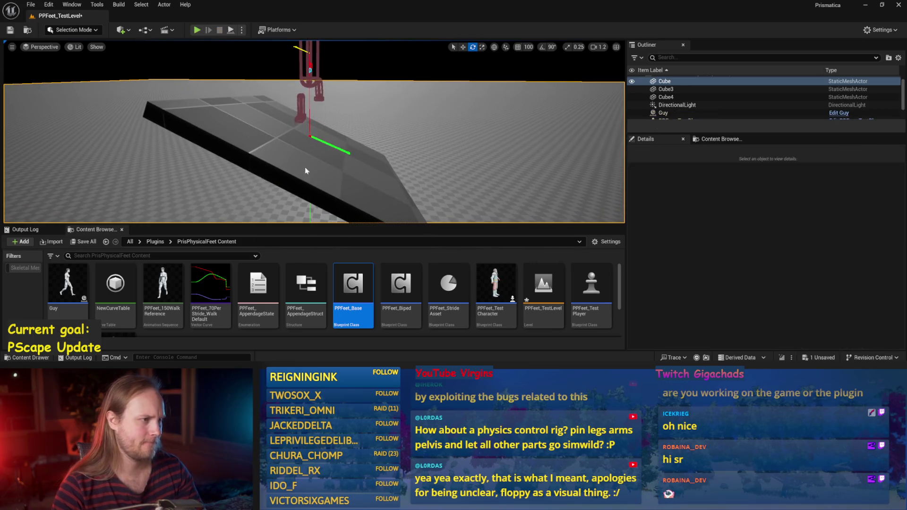
pyautogui.press('Escape')
# Save the level and all modified assets with File > Save All
pyautogui.hotkey('ctrl', 's')
pyautogui.click(31, 4)
pyautogui.click(55, 118)
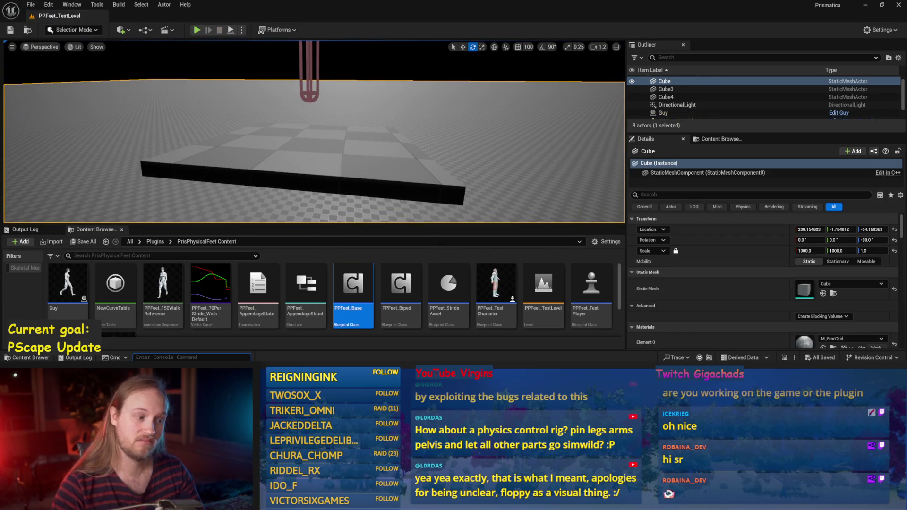
pyautogui.doubleClick(353, 288)
# Pan around the StrideSlopeCalculations graph, then minimise the Blueprint editor
pyautogui.moveTo(384, 232); pyautogui.dragTo(359, 234)
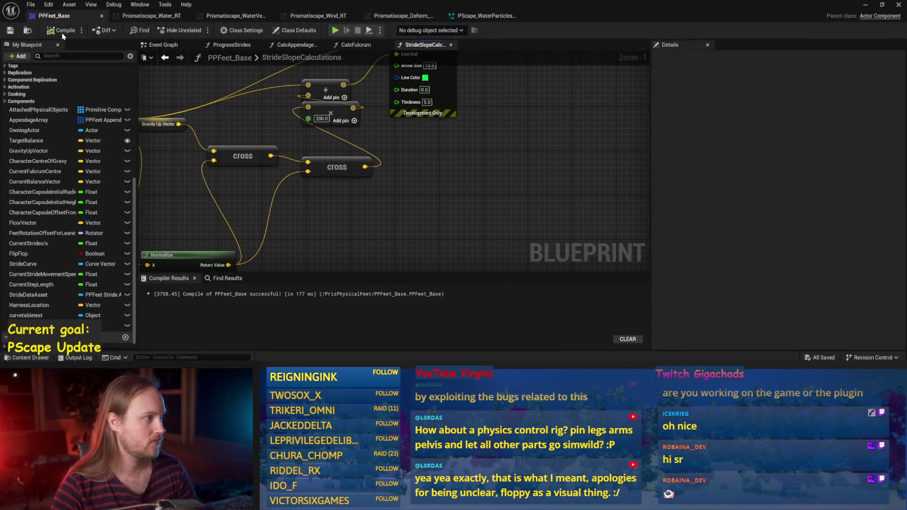
pyautogui.moveTo(475, 178); pyautogui.dragTo(437, 217)
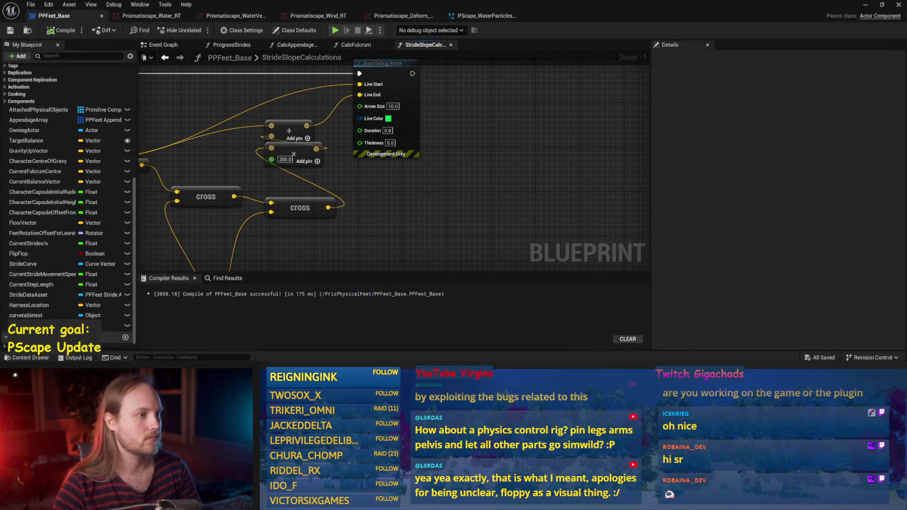
pyautogui.scroll(-2, 516, 169)
pyautogui.click(863, 13)
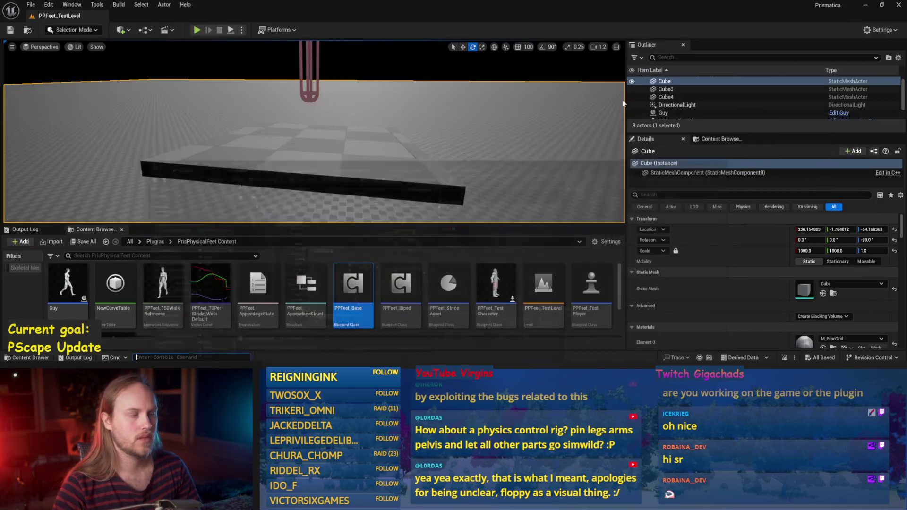
# In a new play test, tilt Cube4 the opposite way to about -32° and inspect the arrow
pyautogui.click(231, 30)
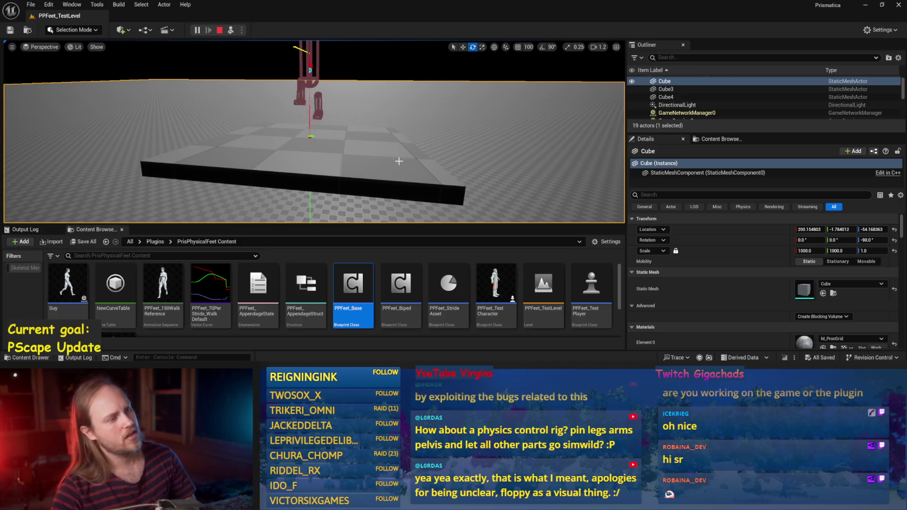
pyautogui.click(336, 139)
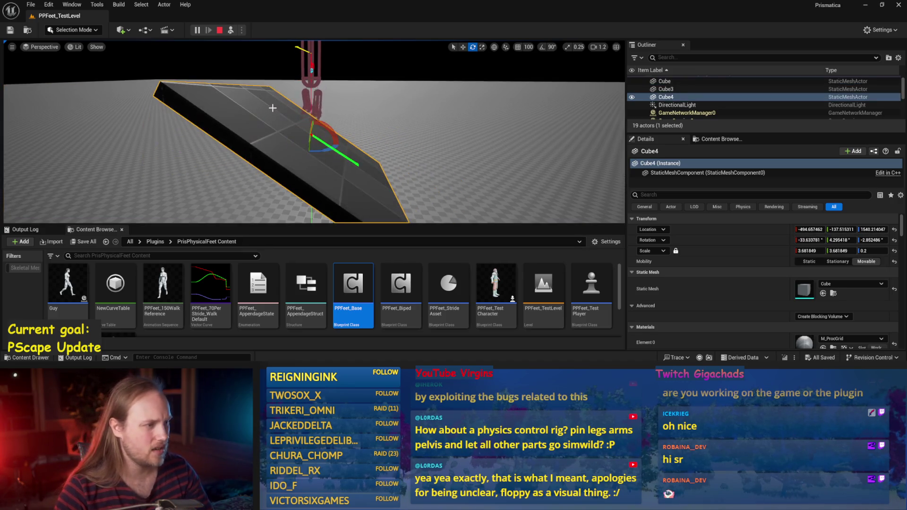
pyautogui.moveTo(310, 135); pyautogui.dragTo(352, 135)
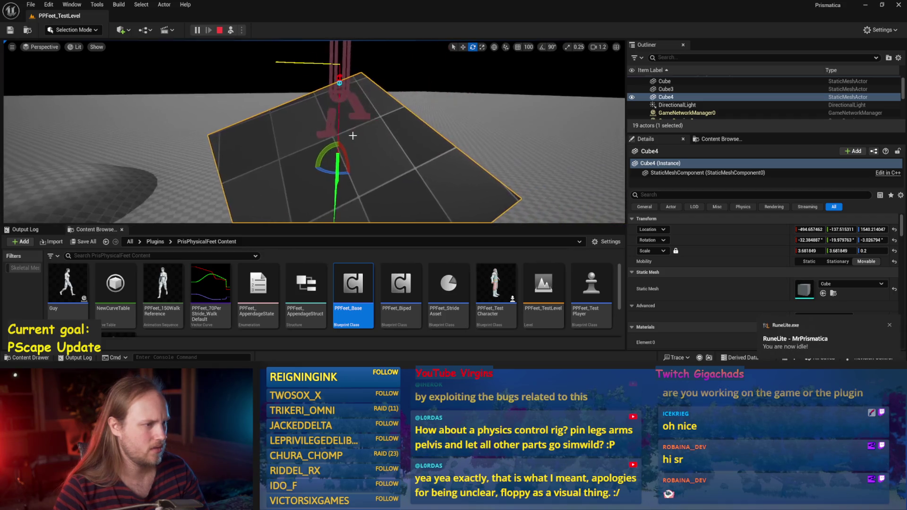
pyautogui.scroll(-2, 353, 136)
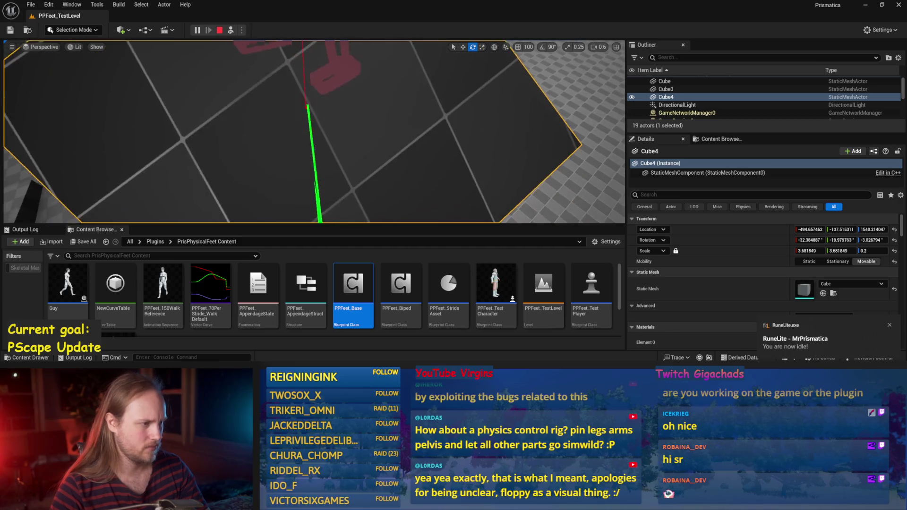
pyautogui.scroll(2, 314, 132)
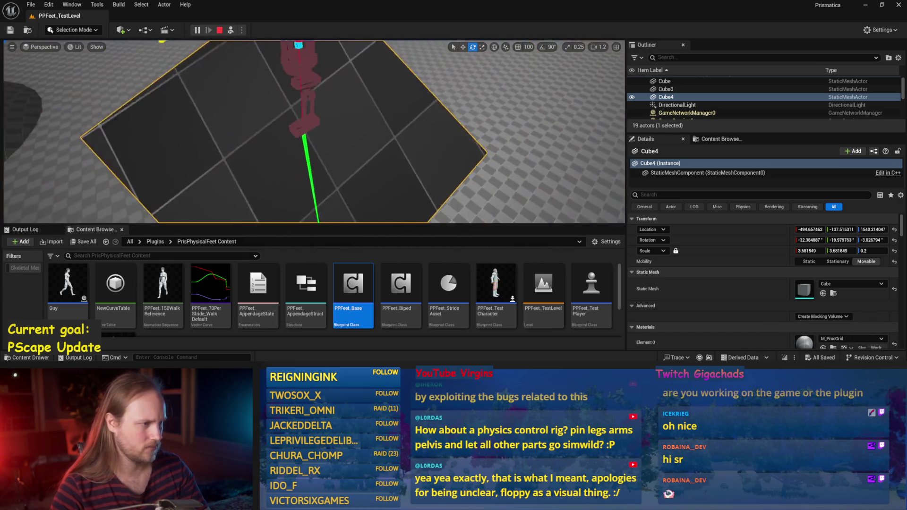
pyautogui.moveTo(325, 164)
pyautogui.mouseDown()
pyautogui.moveTo(331, 133)
pyautogui.moveTo(330, 161)
pyautogui.moveTo(321, 156)
pyautogui.moveTo(312, 170)
pyautogui.moveTo(335, 172)
pyautogui.moveTo(316, 165)
pyautogui.mouseUp()
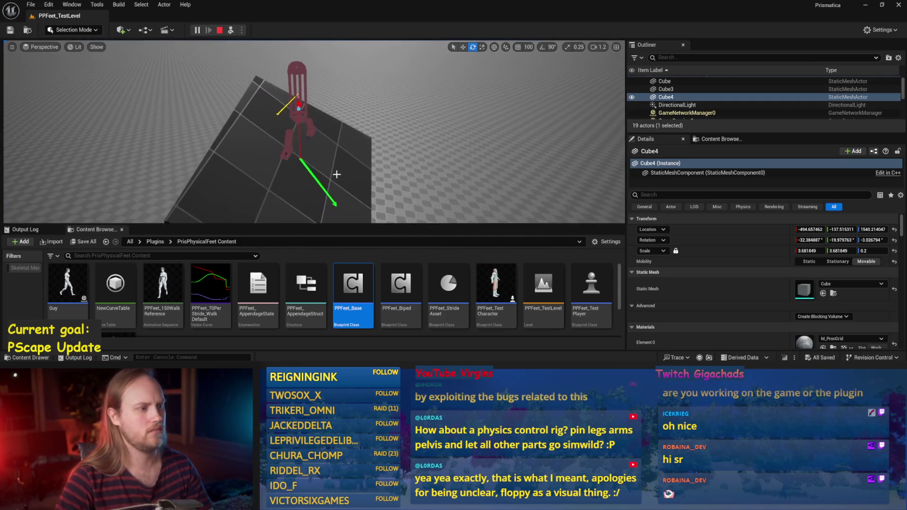
pyautogui.press('Escape')
# Reopen StrideSlopeCalculations and move the second cross node aside to frame Break Hit Result and Draw Debug Arrow
pyautogui.doubleClick(353, 286)
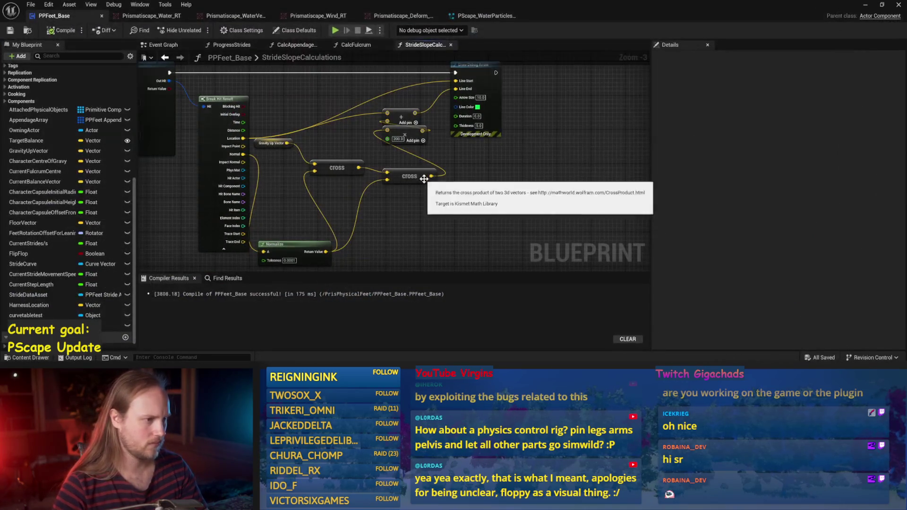
pyautogui.moveTo(423, 211); pyautogui.dragTo(421, 146)
pyautogui.moveTo(472, 167)
pyautogui.mouseDown()
pyautogui.moveTo(543, 231)
pyautogui.moveTo(583, 245)
pyautogui.mouseUp()
pyautogui.moveTo(384, 202); pyautogui.dragTo(352, 235)
pyautogui.moveTo(338, 173)
pyautogui.mouseDown()
pyautogui.moveTo(406, 143)
pyautogui.moveTo(432, 161)
pyautogui.mouseUp()
pyautogui.moveTo(290, 101)
pyautogui.mouseDown()
pyautogui.moveTo(125, 77)
pyautogui.moveTo(31, 35)
pyautogui.mouseUp()
pyautogui.scroll(1, 290, 101)
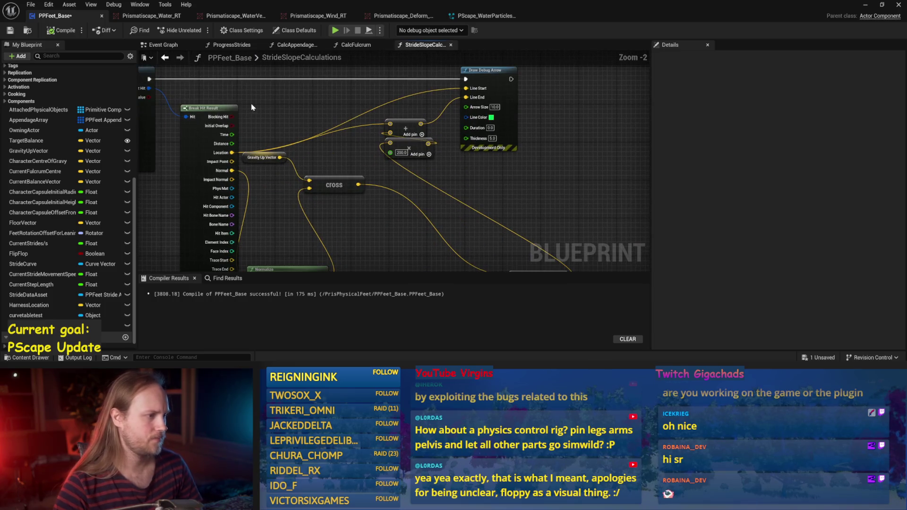
# Add a Character Capsule getter with a Get Forward Vector node
pyautogui.rightClick(290, 101)
pyautogui.write('capsule')
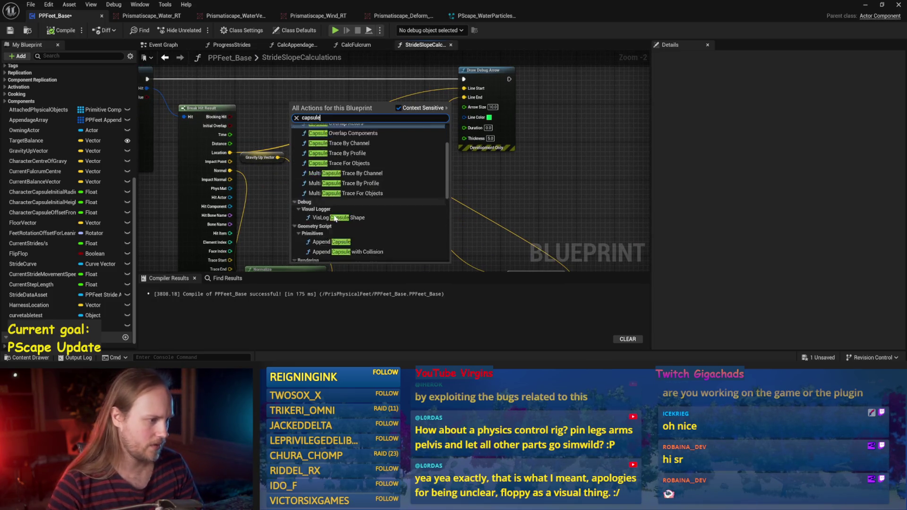
pyautogui.press('Escape')
pyautogui.moveTo(328, 184)
pyautogui.mouseDown()
pyautogui.moveTo(333, 141)
pyautogui.moveTo(311, 123)
pyautogui.moveTo(323, 137)
pyautogui.moveTo(382, 143)
pyautogui.mouseUp()
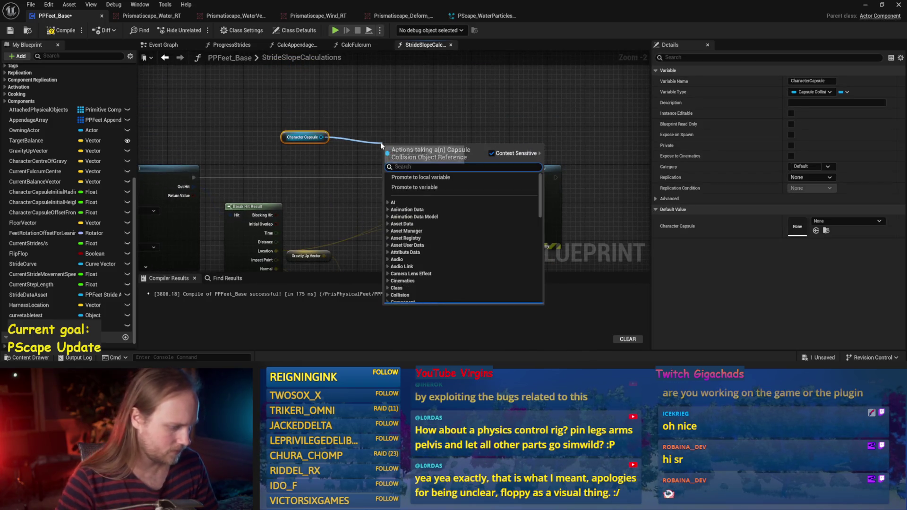
pyautogui.write('get forward')
pyautogui.press('Return')
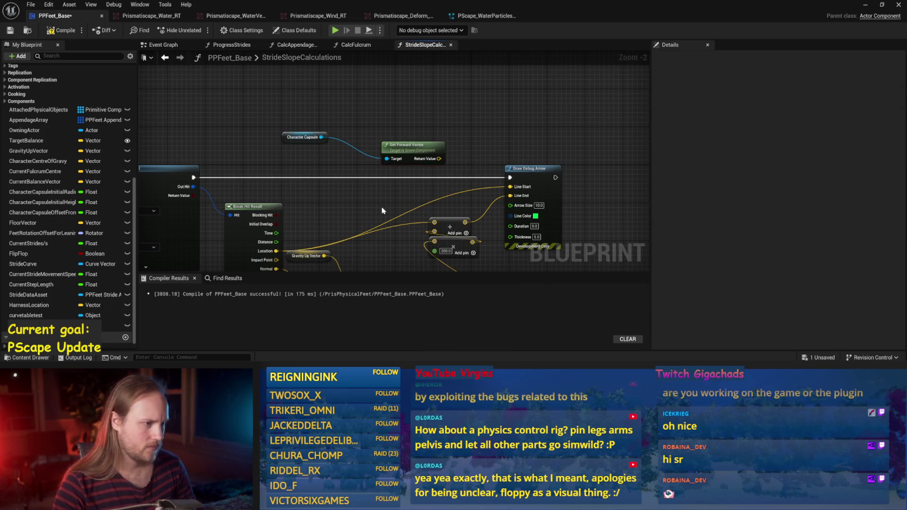
# Wire the forward vector into the cross node, feed hit Location and the cross result into the add node, then compile and save
pyautogui.moveTo(383, 211); pyautogui.dragTo(357, 148)
pyautogui.moveTo(413, 96)
pyautogui.mouseDown()
pyautogui.moveTo(331, 218)
pyautogui.moveTo(387, 153)
pyautogui.mouseUp()
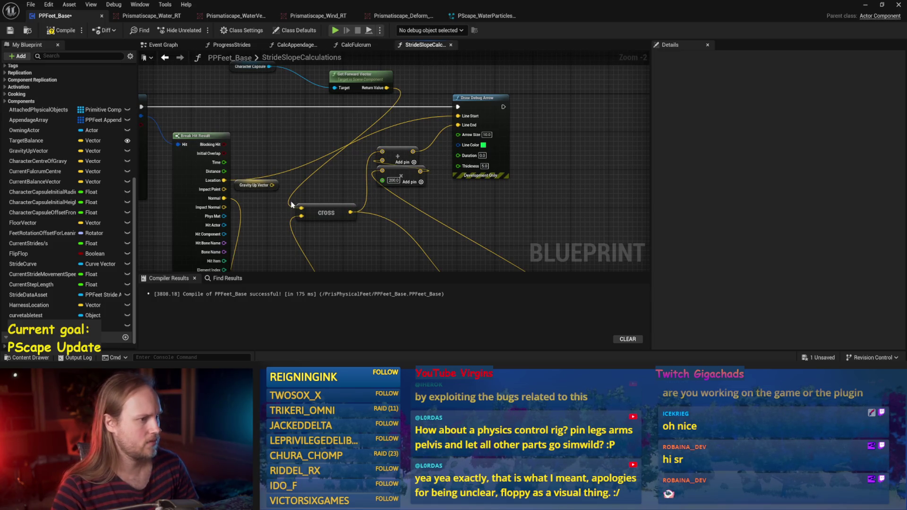
pyautogui.scroll(1, 291, 204)
pyautogui.moveTo(204, 177)
pyautogui.mouseDown()
pyautogui.moveTo(410, 158)
pyautogui.moveTo(392, 142)
pyautogui.mouseUp()
pyautogui.moveTo(354, 214)
pyautogui.mouseDown()
pyautogui.moveTo(401, 170)
pyautogui.moveTo(392, 166)
pyautogui.mouseUp()
pyautogui.click(61, 30)
pyautogui.click(10, 30)
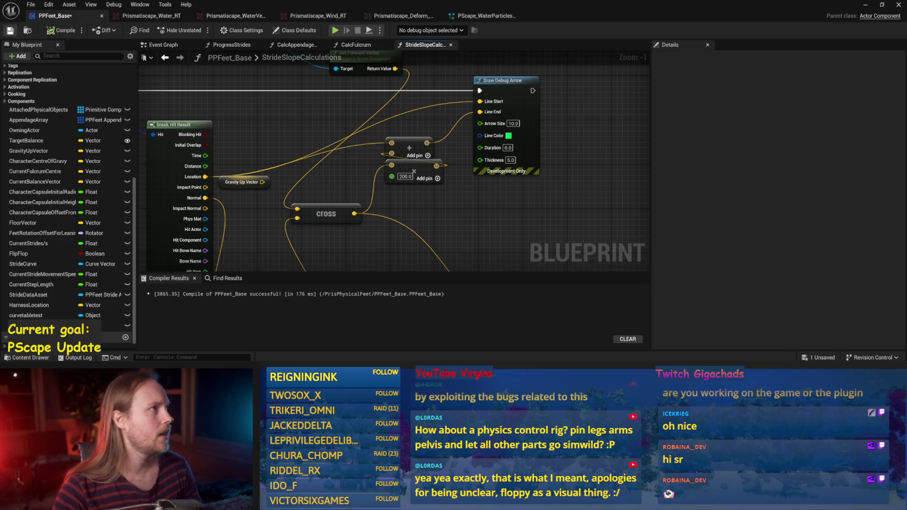
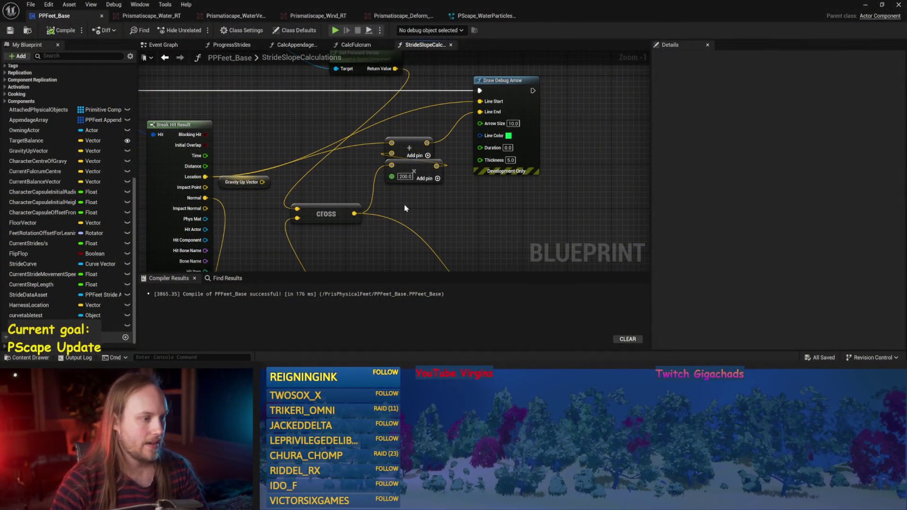
# Compile and save PPFeet_Base, then return to the PPFeet_TestLevel level editor
pyautogui.press('F7')
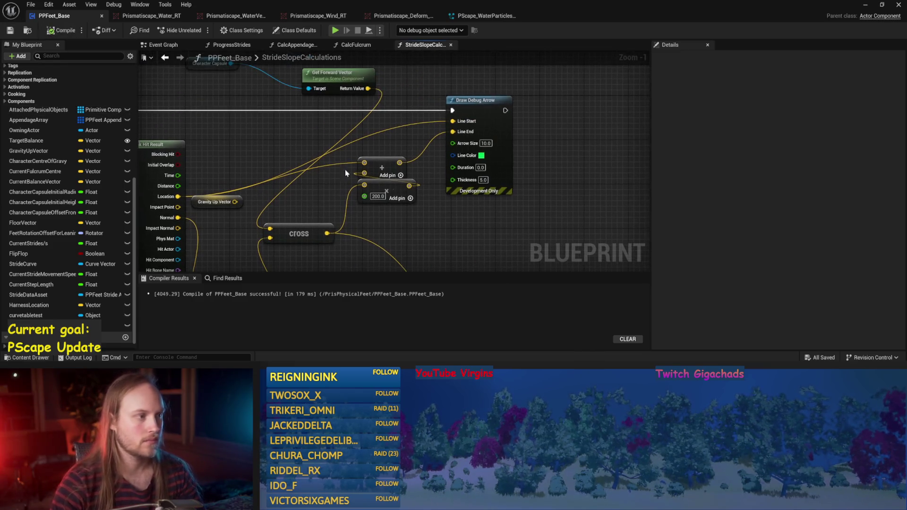
pyautogui.click(10, 31)
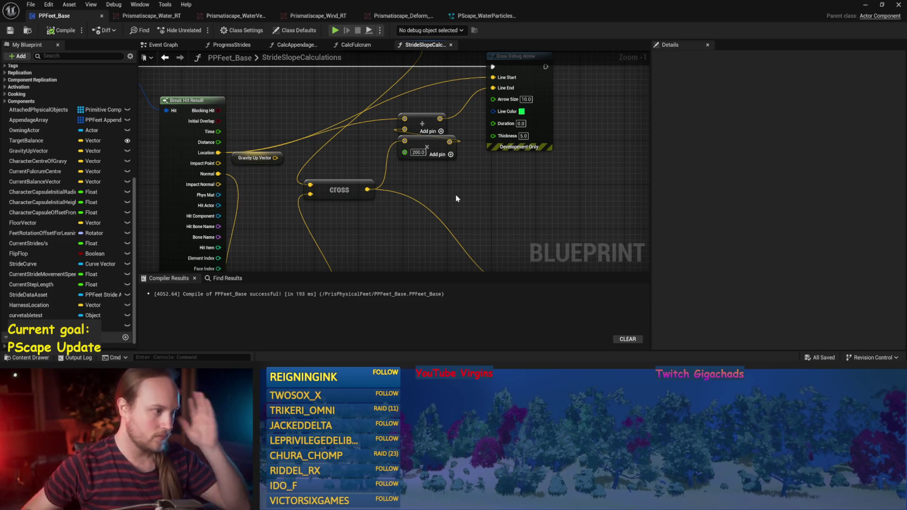
pyautogui.moveTo(530, 193)
pyautogui.mouseDown()
pyautogui.moveTo(534, 182)
pyautogui.moveTo(497, 172)
pyautogui.mouseUp()
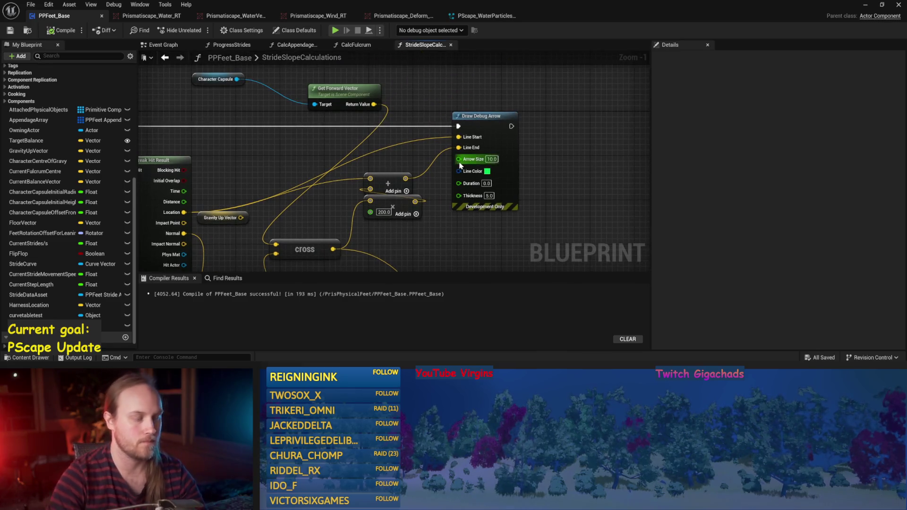
pyautogui.click(865, 4)
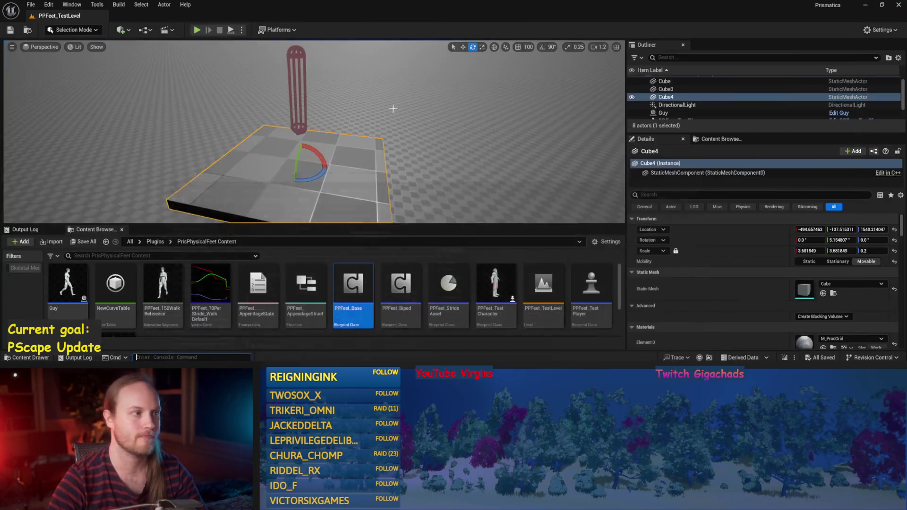
# Play-test the level, tilting Cube4 steeply and spinning it to check the debug arrow on slopes
pyautogui.click(230, 30)
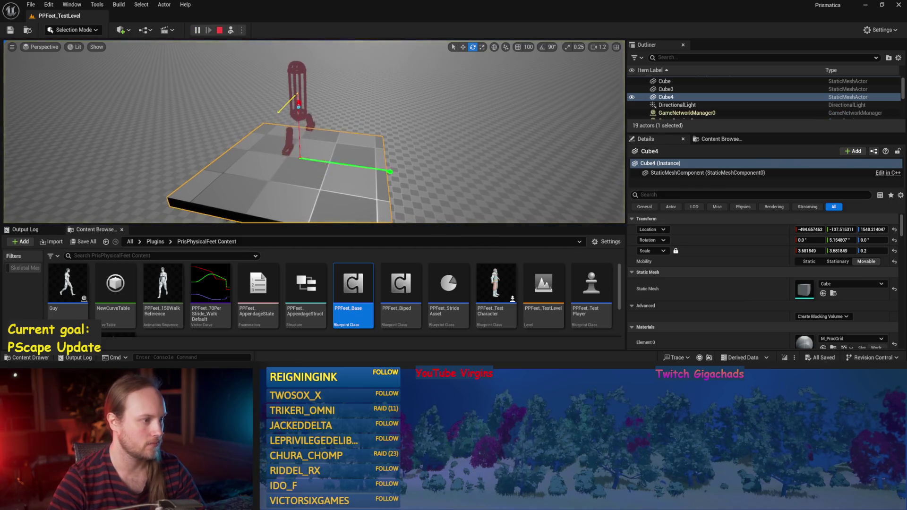
pyautogui.moveTo(309, 145)
pyautogui.mouseDown()
pyautogui.moveTo(314, 153)
pyautogui.moveTo(295, 161)
pyautogui.moveTo(313, 181)
pyautogui.mouseUp()
pyautogui.scroll(-4, 356, 114)
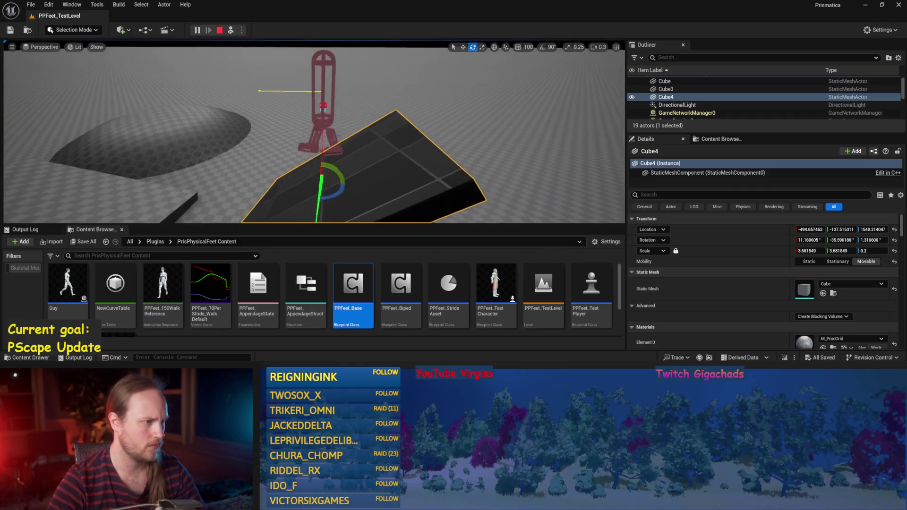
pyautogui.scroll(5, 357, 114)
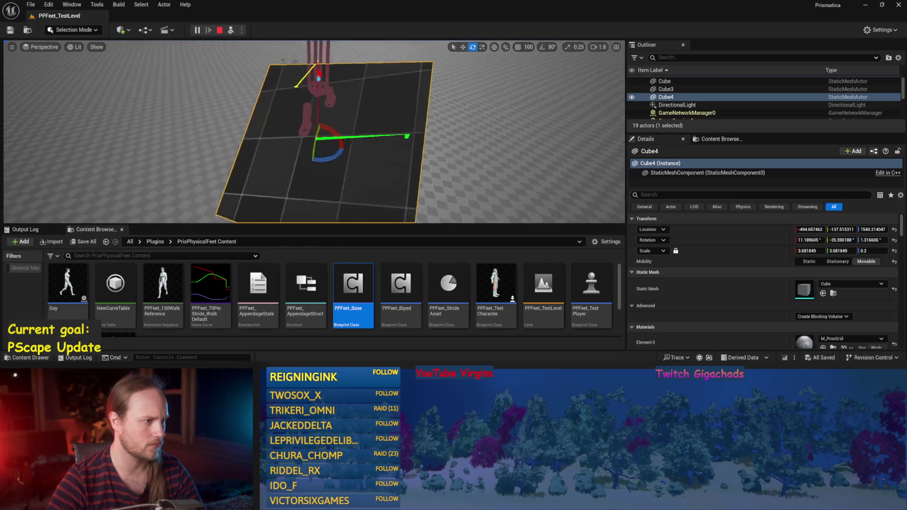
pyautogui.moveTo(321, 136)
pyautogui.mouseDown()
pyautogui.moveTo(312, 154)
pyautogui.moveTo(313, 94)
pyautogui.moveTo(294, 161)
pyautogui.mouseUp()
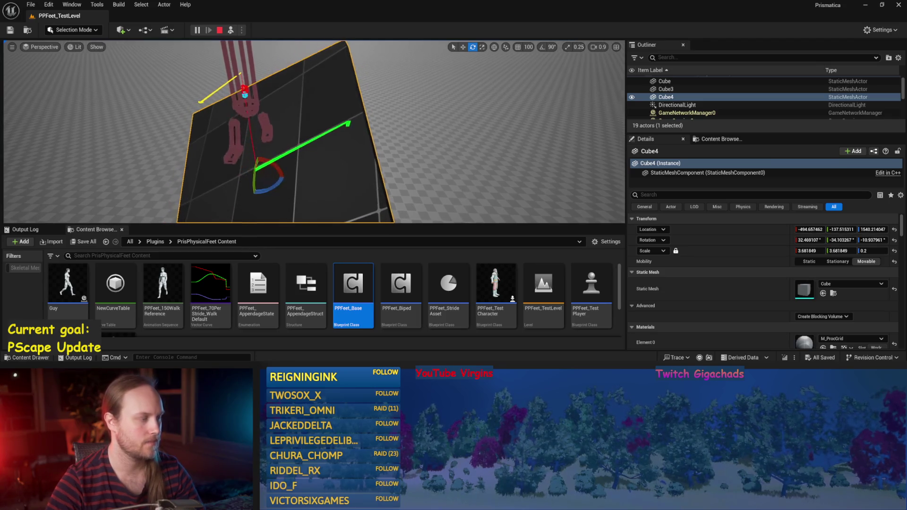
pyautogui.moveTo(272, 187)
pyautogui.mouseDown()
pyautogui.moveTo(267, 196)
pyautogui.moveTo(283, 194)
pyautogui.moveTo(296, 188)
pyautogui.moveTo(296, 168)
pyautogui.moveTo(370, 151)
pyautogui.moveTo(350, 151)
pyautogui.moveTo(365, 142)
pyautogui.moveTo(354, 138)
pyautogui.moveTo(389, 170)
pyautogui.mouseUp()
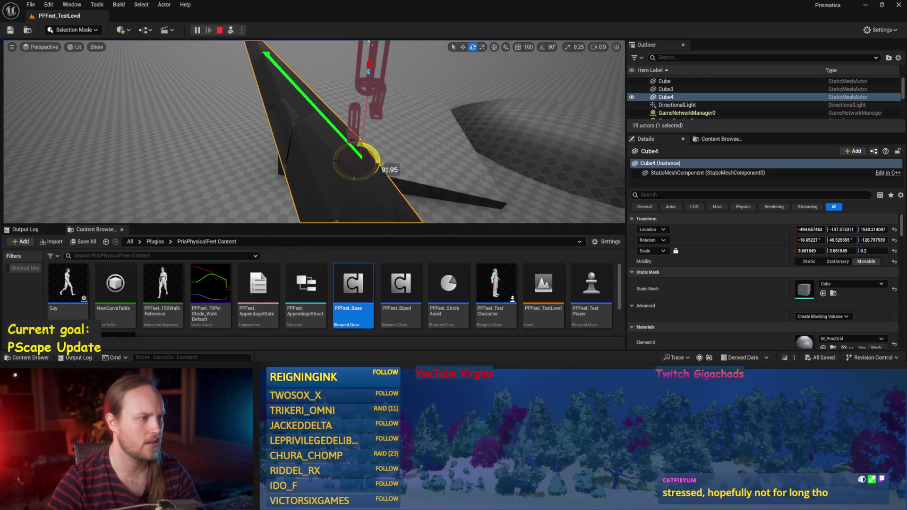
pyautogui.moveTo(359, 142); pyautogui.dragTo(330, 137)
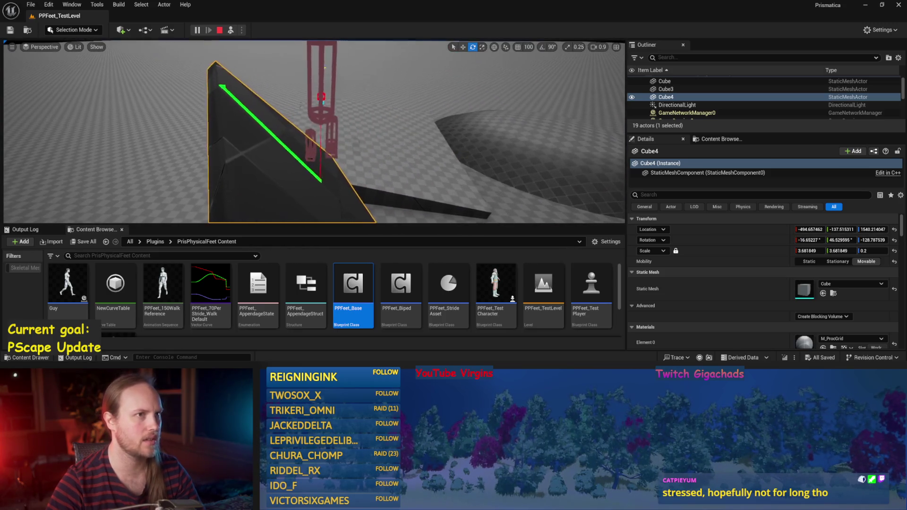
# Restart the play test with Cube4 tilted about 20 degrees, inspect the player, then reopen PPFeet_Base
pyautogui.press('Escape')
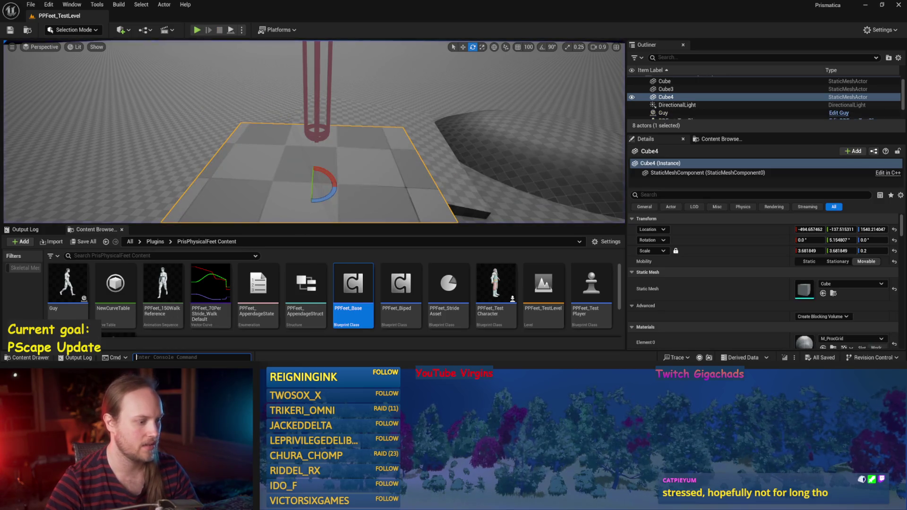
pyautogui.hotkey('alt', 'p')
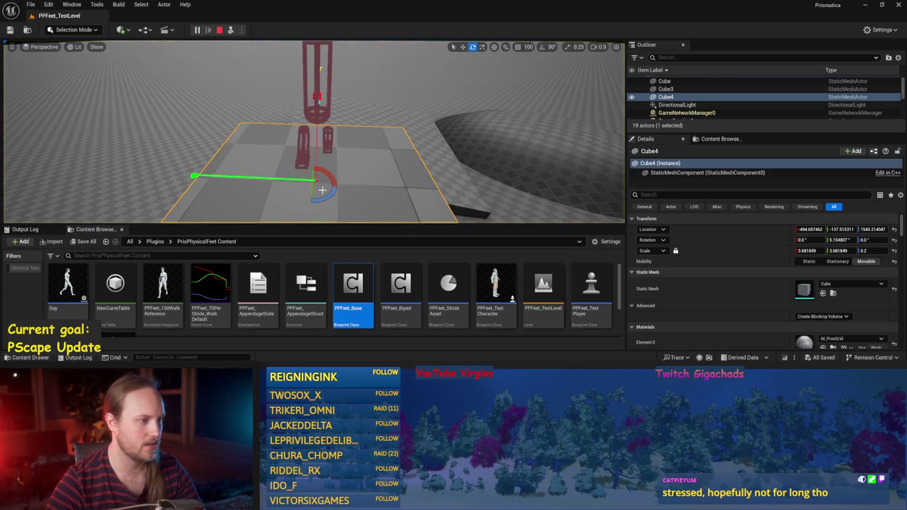
pyautogui.moveTo(328, 177); pyautogui.dragTo(322, 188)
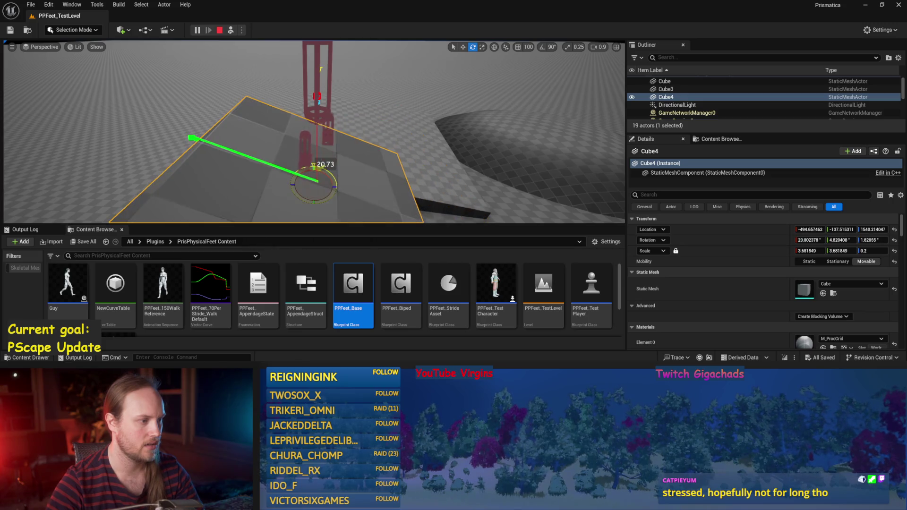
pyautogui.click(320, 123)
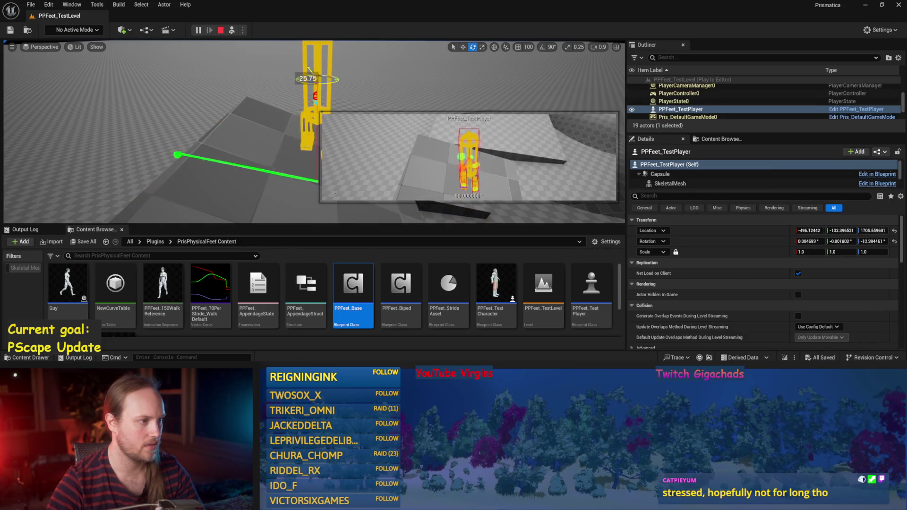
pyautogui.press('Escape')
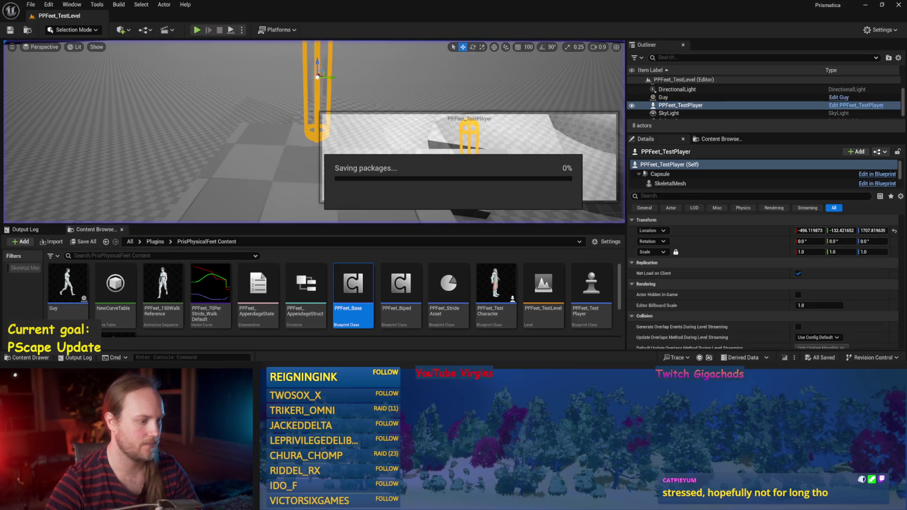
pyautogui.doubleClick(353, 285)
# Move Draw Debug Arrow further right and reposition the first cross and Normalize nodes
pyautogui.moveTo(512, 71)
pyautogui.mouseDown()
pyautogui.moveTo(430, 106)
pyautogui.moveTo(540, 122)
pyautogui.moveTo(643, 68)
pyautogui.mouseUp()
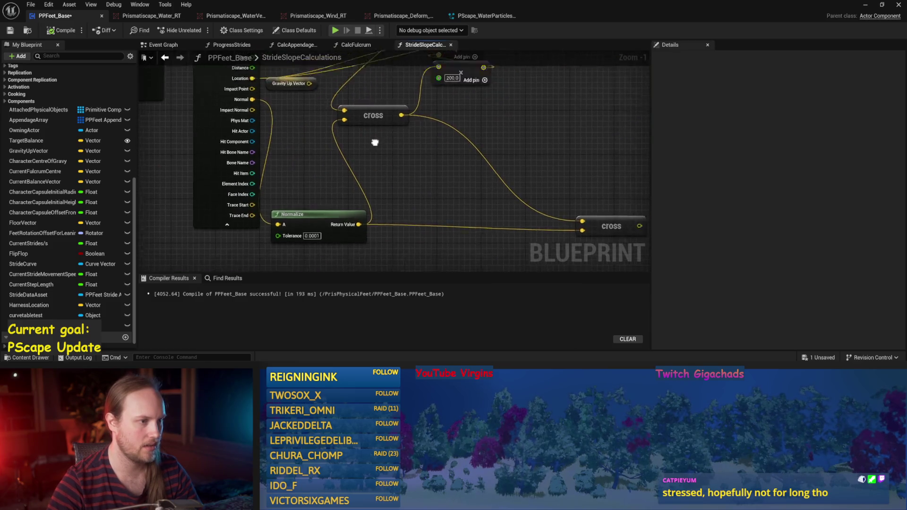
pyautogui.scroll(-2, 380, 136)
pyautogui.click(324, 165)
pyautogui.moveTo(434, 157); pyautogui.dragTo(357, 198)
pyautogui.moveTo(311, 163); pyautogui.dragTo(332, 159)
pyautogui.moveTo(277, 243)
pyautogui.mouseDown()
pyautogui.moveTo(278, 182)
pyautogui.moveTo(296, 201)
pyautogui.mouseUp()
pyautogui.click(364, 182)
pyautogui.moveTo(405, 76); pyautogui.dragTo(393, 127)
# Place the two add nodes beside Draw Debug Arrow, with Get Forward Vector and Character Capsule above cross
pyautogui.moveTo(379, 177); pyautogui.dragTo(481, 182)
pyautogui.moveTo(319, 209); pyautogui.dragTo(340, 157)
pyautogui.moveTo(328, 98); pyautogui.dragTo(335, 138)
pyautogui.moveTo(217, 76); pyautogui.dragTo(373, 140)
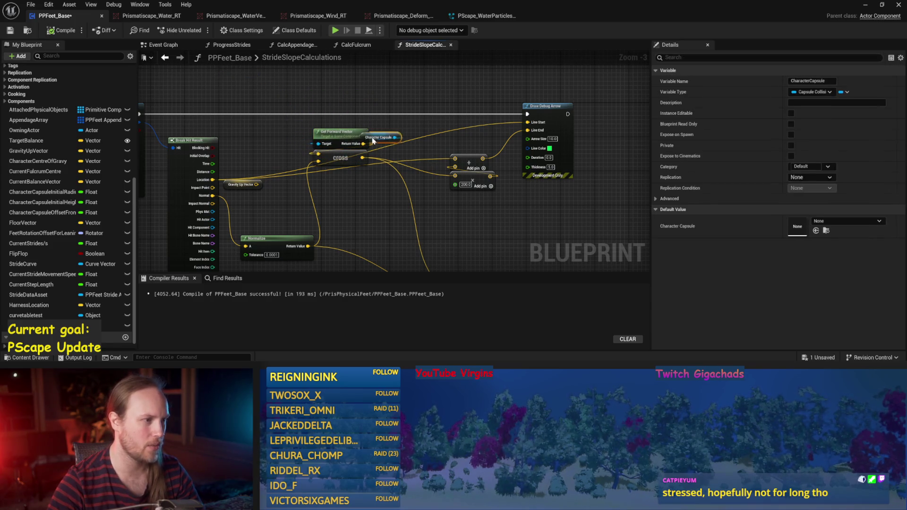
pyautogui.click(317, 107)
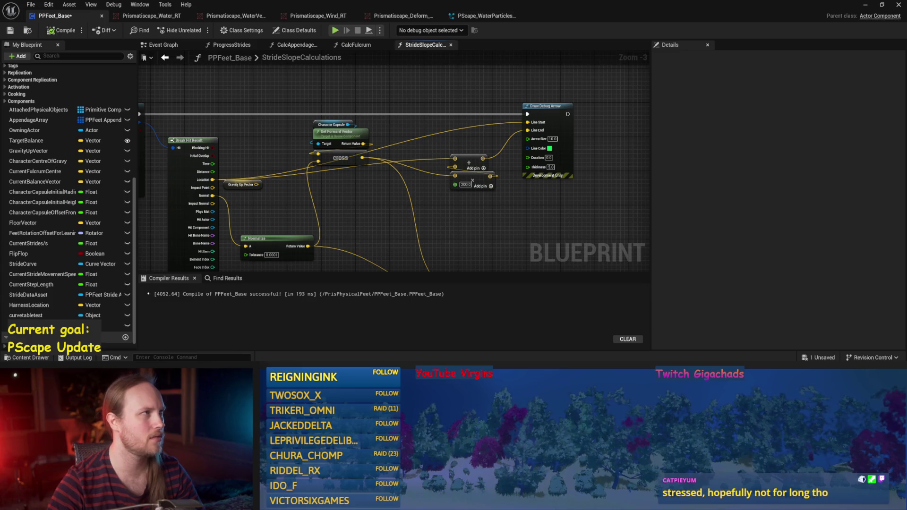
# Save the blueprint, move Normalize beside Break Hit Result and Gravity Up Vector upward, then return to the level
pyautogui.scroll(2, 415, 182)
pyautogui.hotkey('ctrl', 's')
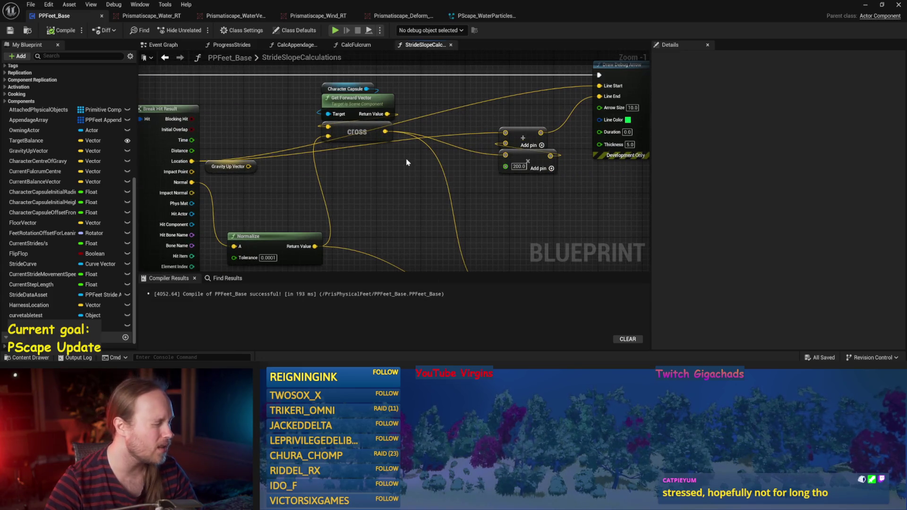
pyautogui.moveTo(277, 236)
pyautogui.mouseDown()
pyautogui.moveTo(269, 185)
pyautogui.moveTo(257, 180)
pyautogui.mouseUp()
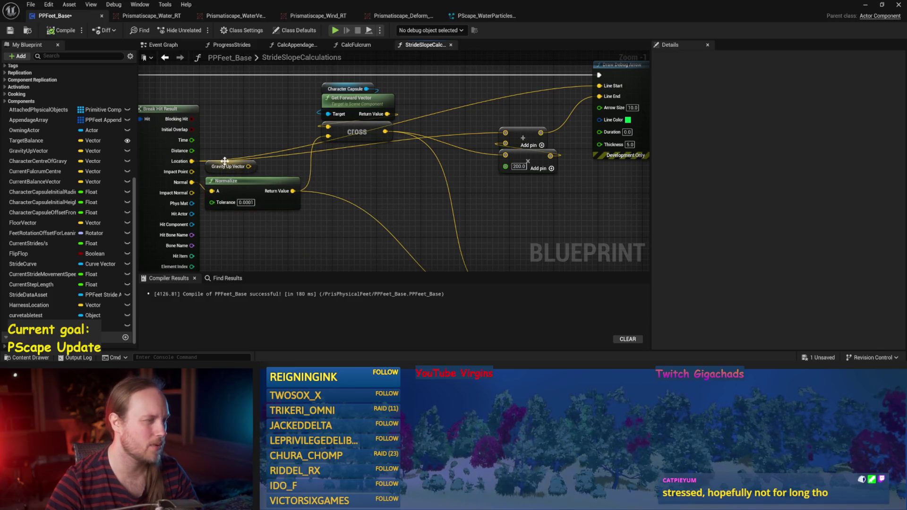
pyautogui.moveTo(213, 156); pyautogui.dragTo(243, 95)
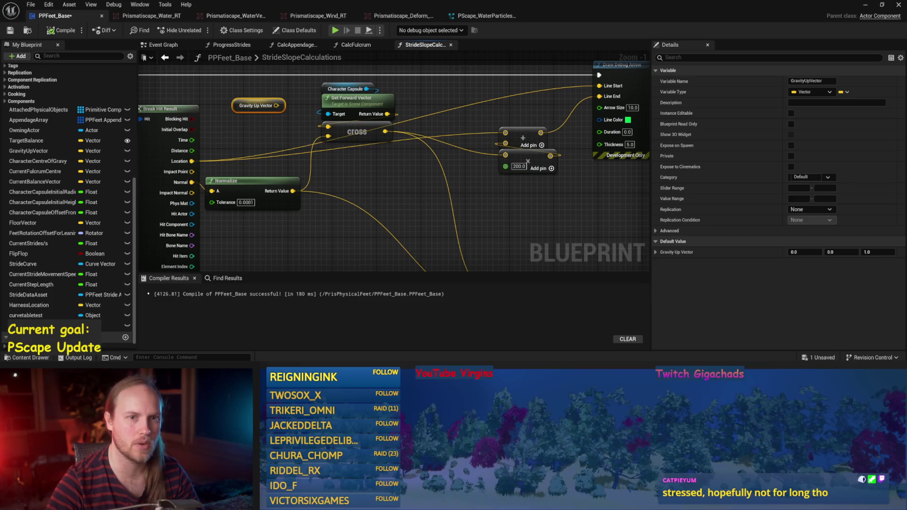
pyautogui.click(868, 5)
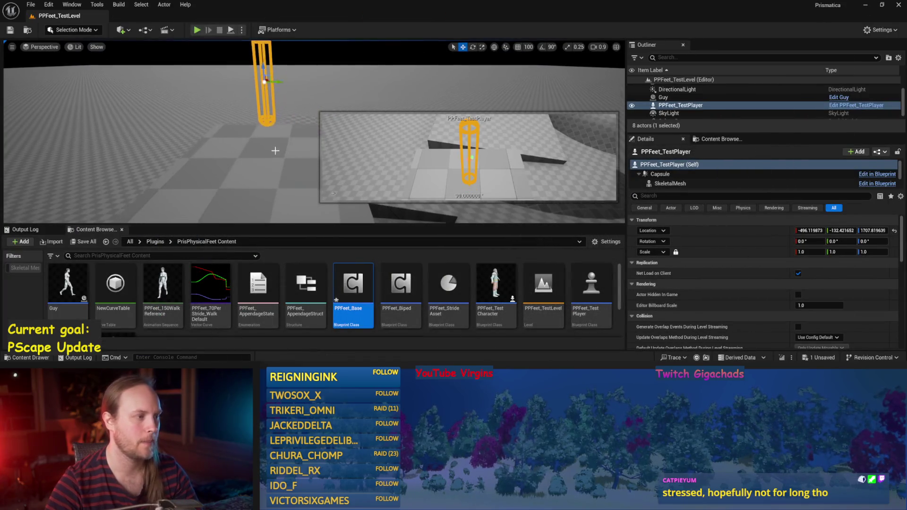
# Duplicate Cube4 as a raised Cube5, then delete it, save the level and reopen PPFeet_Base
pyautogui.click(264, 144)
pyautogui.moveTo(272, 149)
pyautogui.keyDown('alt'); pyautogui.mouseDown()
pyautogui.moveTo(344, 125)
pyautogui.moveTo(364, 128)
pyautogui.moveTo(274, 160)
pyautogui.moveTo(287, 152)
pyautogui.mouseUp(); pyautogui.keyUp('alt')
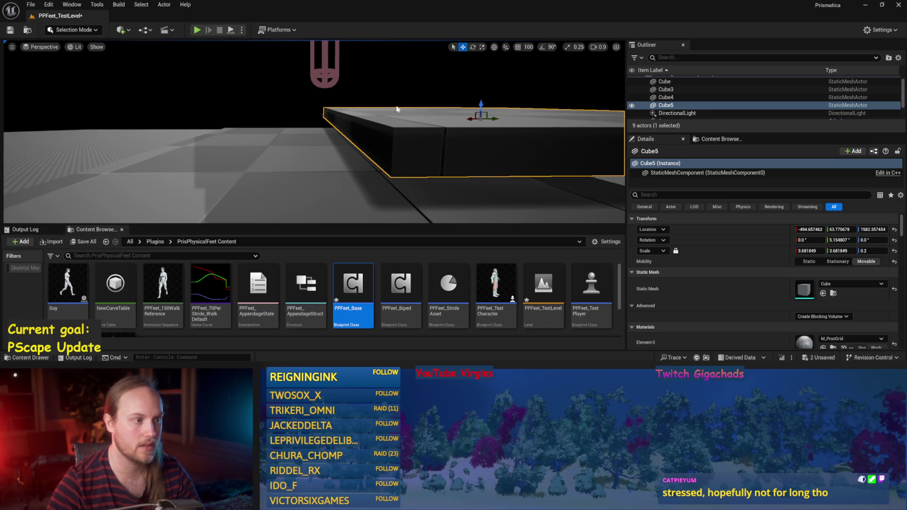
pyautogui.moveTo(304, 154)
pyautogui.mouseDown()
pyautogui.moveTo(318, 156)
pyautogui.moveTo(289, 147)
pyautogui.mouseUp()
pyautogui.press('Delete')
pyautogui.hotkey('ctrl', 's')
pyautogui.doubleClick(354, 302)
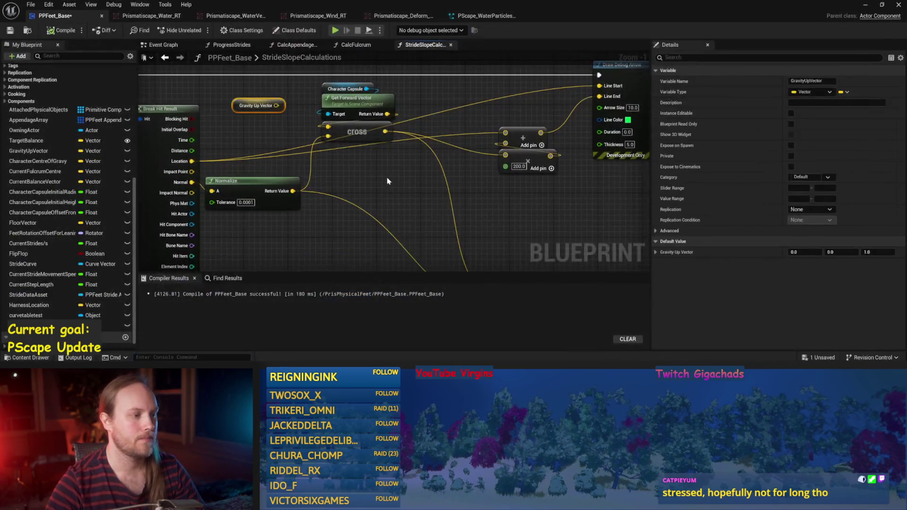
# Move Gravity Up Vector below Normalize and shift the two add nodes down
pyautogui.moveTo(295, 109); pyautogui.dragTo(274, 230)
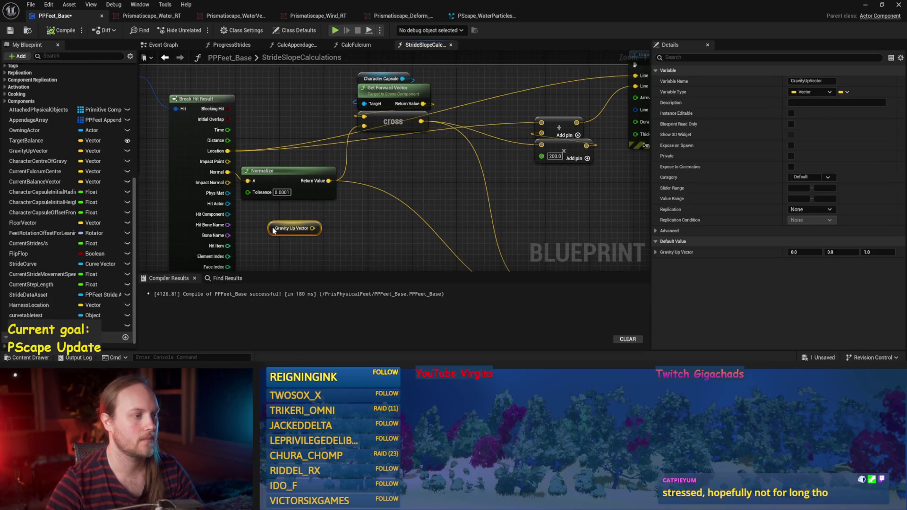
pyautogui.moveTo(504, 176)
pyautogui.mouseDown()
pyautogui.moveTo(442, 119)
pyautogui.moveTo(479, 162)
pyautogui.mouseUp()
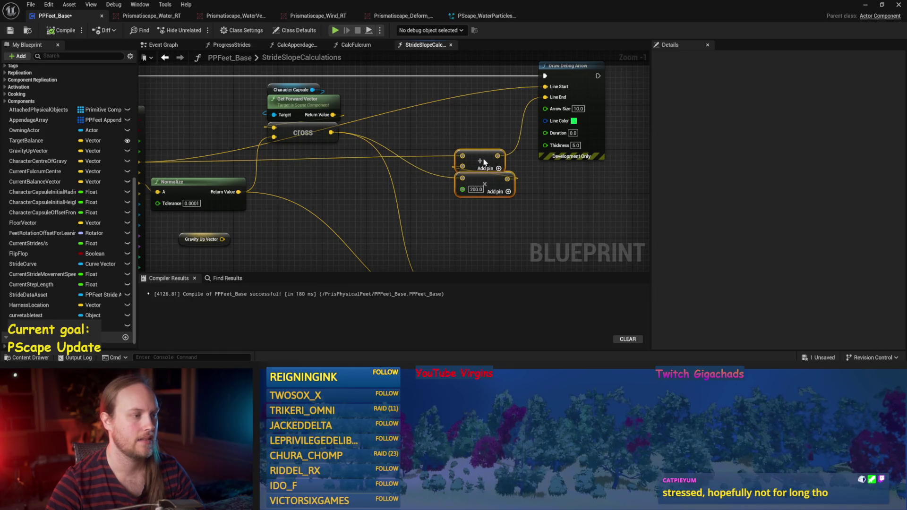
pyautogui.click(420, 122)
pyautogui.moveTo(421, 122); pyautogui.dragTo(482, 122)
# Add a Break Vector node on the cross output and place the cross group beside it
pyautogui.moveTo(403, 123); pyautogui.dragTo(427, 179)
pyautogui.write('break vector')
pyautogui.press('Return')
pyautogui.scroll(-2, 392, 165)
pyautogui.moveTo(340, 108); pyautogui.dragTo(416, 180)
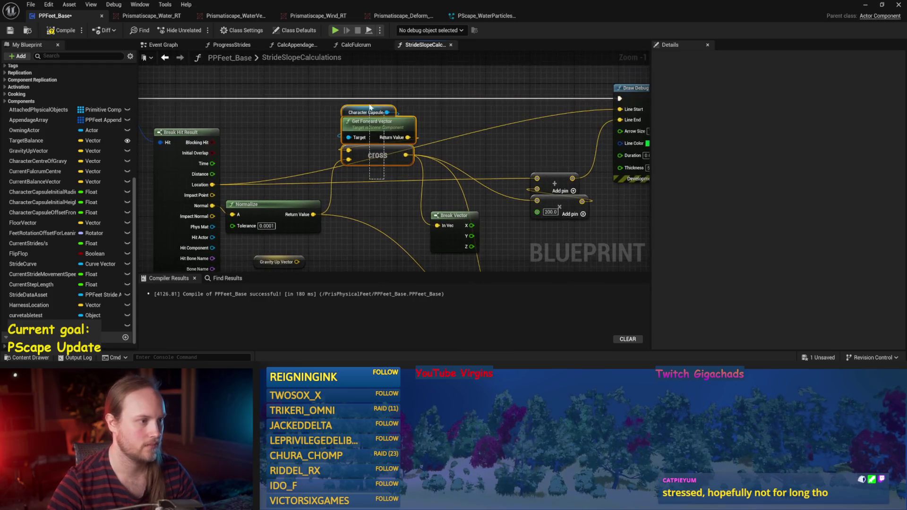
pyautogui.scroll(1, 416, 179)
pyautogui.moveTo(366, 130)
pyautogui.mouseDown()
pyautogui.moveTo(366, 194)
pyautogui.moveTo(352, 199)
pyautogui.mouseUp()
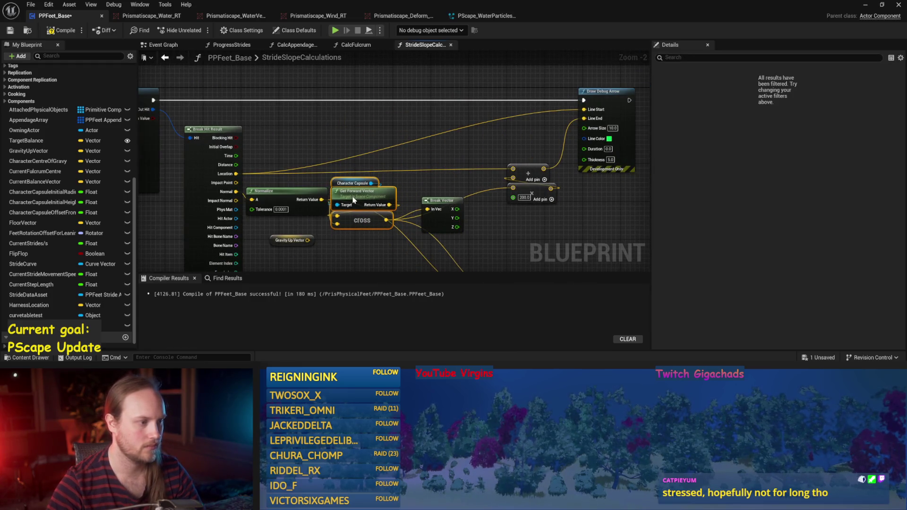
pyautogui.click(353, 150)
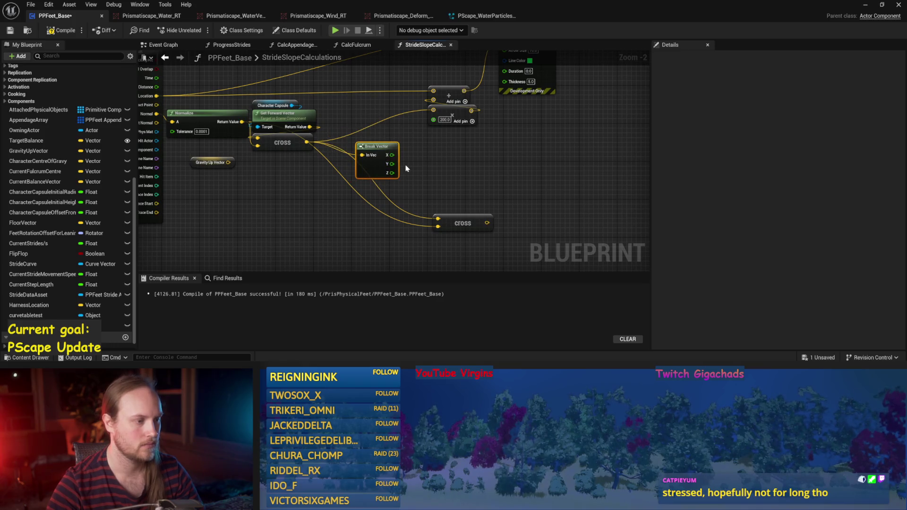
# Multiply Break Vector's Z output by 90 with a new multiply node
pyautogui.rightClick(449, 145)
pyautogui.press('Escape')
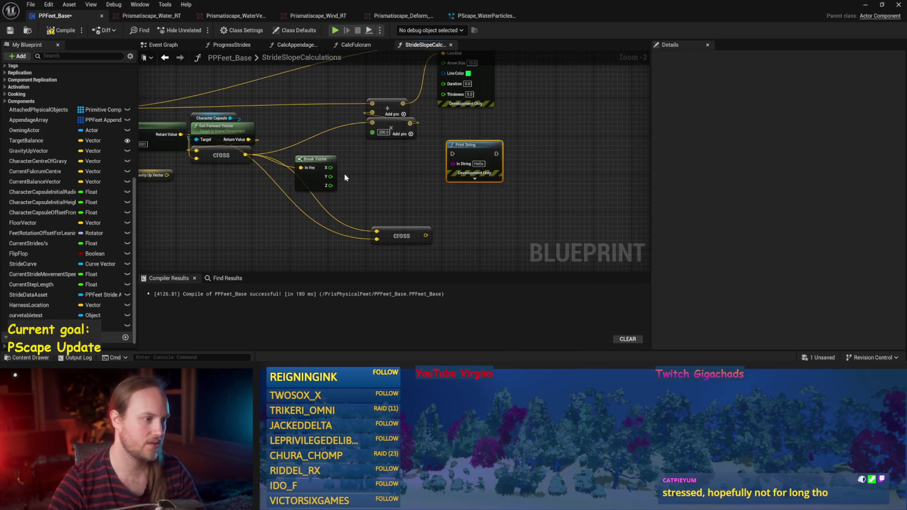
pyautogui.scroll(2, 347, 173)
pyautogui.moveTo(324, 191); pyautogui.dragTo(488, 162)
pyautogui.write('*')
pyautogui.press('Return')
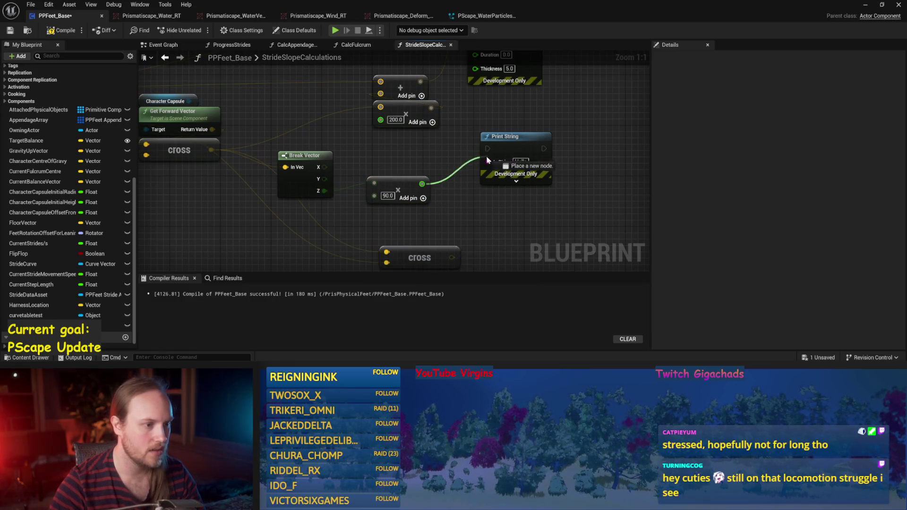
# Run Print String after Draw Debug Arrow, then start simulating the level and select Cube4
pyautogui.scroll(-2, 488, 162)
pyautogui.moveTo(458, 83)
pyautogui.mouseDown()
pyautogui.moveTo(482, 125)
pyautogui.moveTo(421, 202)
pyautogui.moveTo(552, 173)
pyautogui.mouseUp()
pyautogui.moveTo(420, 159); pyautogui.dragTo(436, 131)
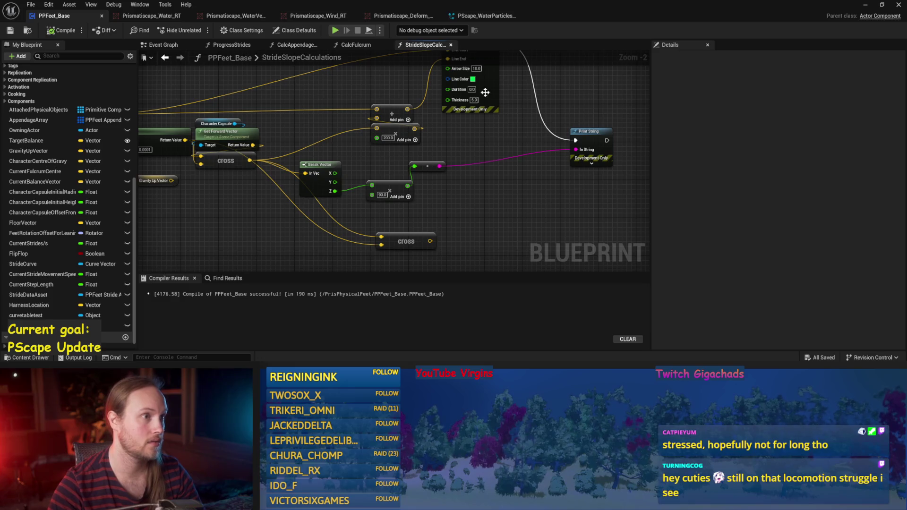
pyautogui.moveTo(532, 101); pyautogui.dragTo(474, 130)
pyautogui.click(866, 7)
pyautogui.click(231, 30)
pyautogui.click(322, 152)
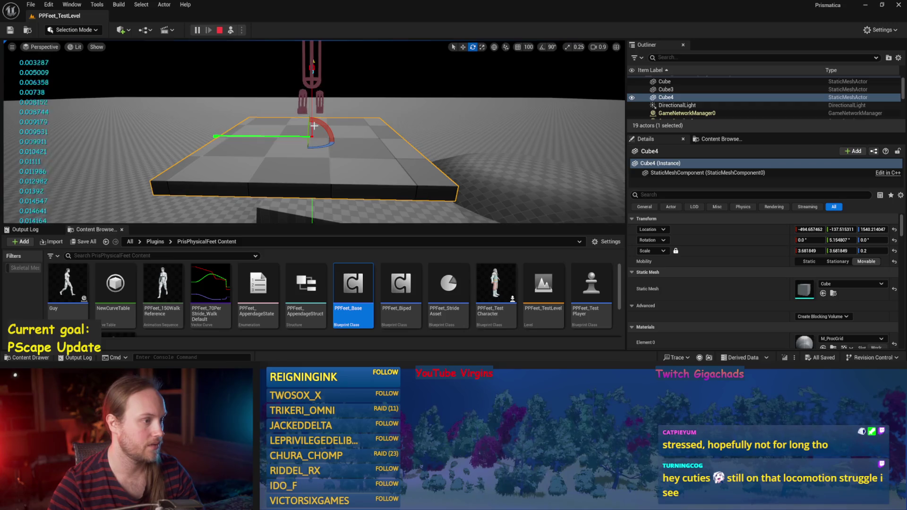
# Tilt Cube4 about 31 degrees and then the other way, stop, Save All, and reopen PPFeet_Base
pyautogui.moveTo(318, 124)
pyautogui.mouseDown()
pyautogui.moveTo(287, 126)
pyautogui.moveTo(312, 111)
pyautogui.moveTo(317, 142)
pyautogui.mouseUp()
pyautogui.moveTo(331, 109)
pyautogui.mouseDown()
pyautogui.moveTo(295, 119)
pyautogui.moveTo(331, 136)
pyautogui.moveTo(281, 134)
pyautogui.moveTo(231, 189)
pyautogui.mouseUp()
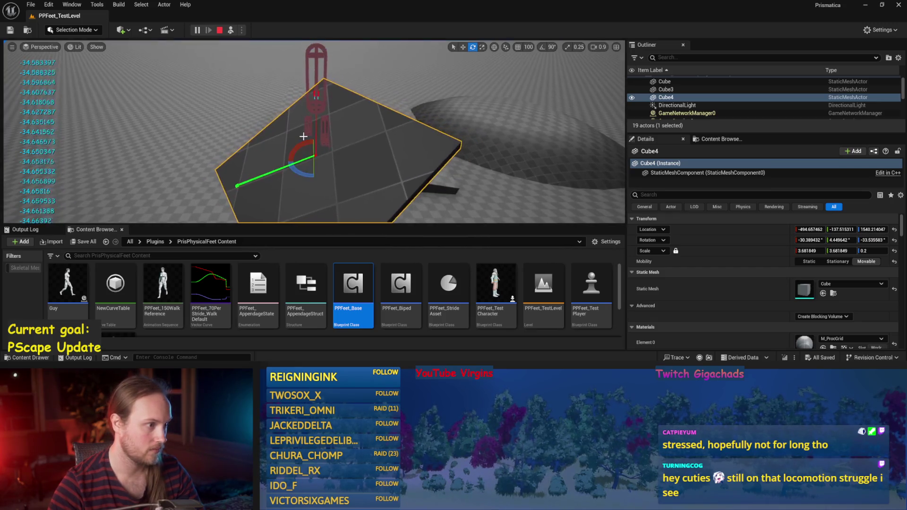
pyautogui.press('Escape')
pyautogui.click(30, 5)
pyautogui.click(61, 117)
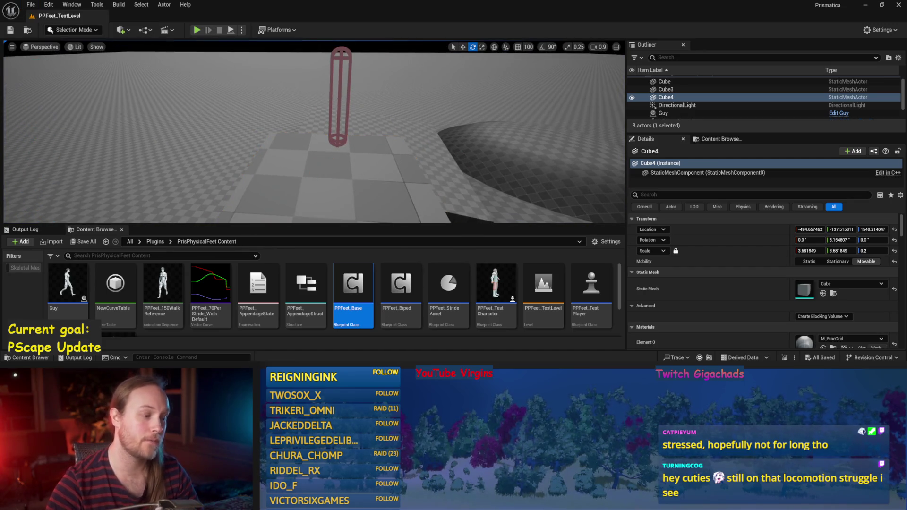
pyautogui.doubleClick(353, 286)
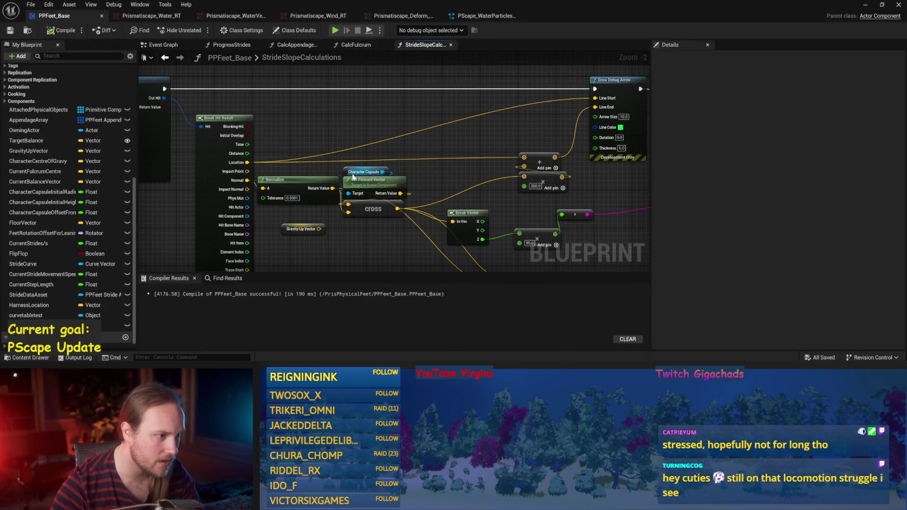
# Add a Desired Movement Vector XY getter to the graph and save the blueprint
pyautogui.scroll(2, 302, 208)
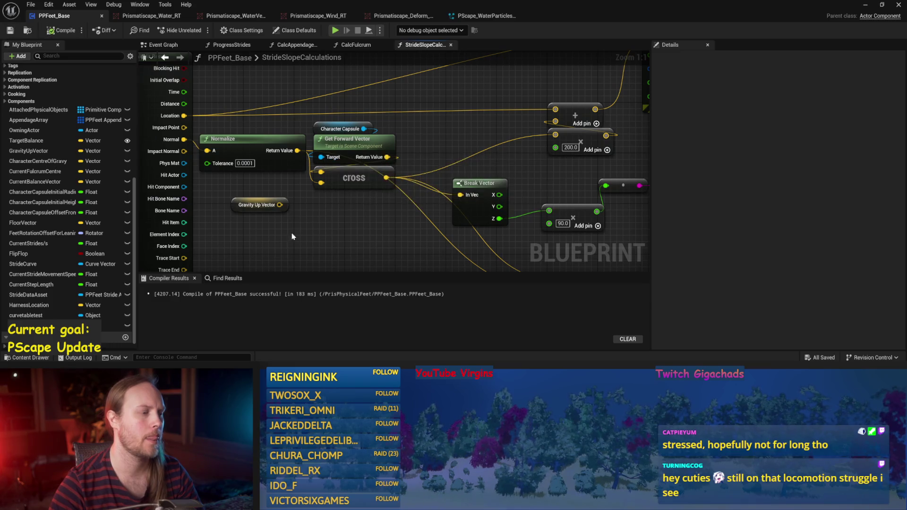
pyautogui.moveTo(350, 235); pyautogui.dragTo(357, 191)
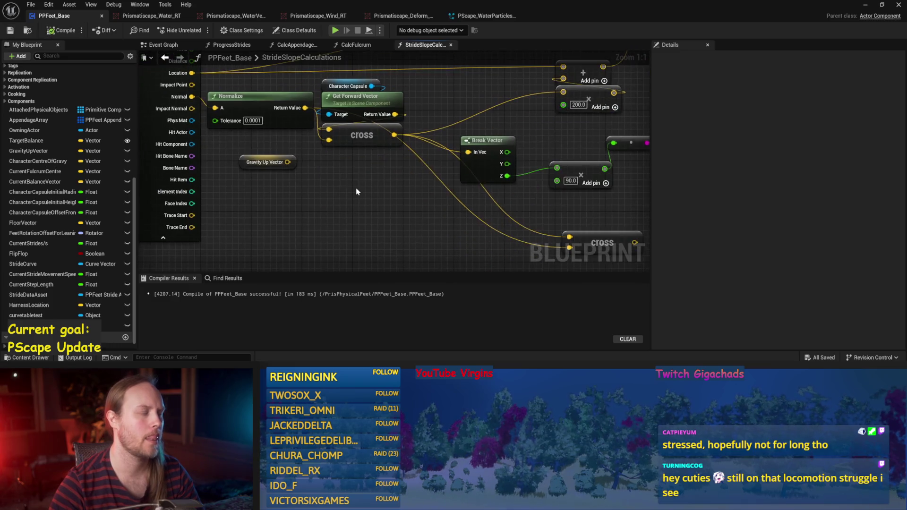
pyautogui.click(390, 116)
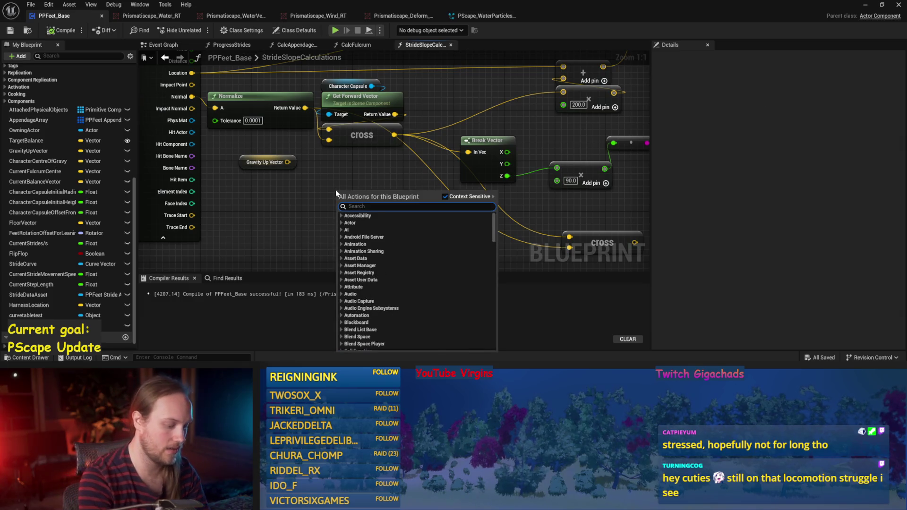
pyautogui.write('movement ')
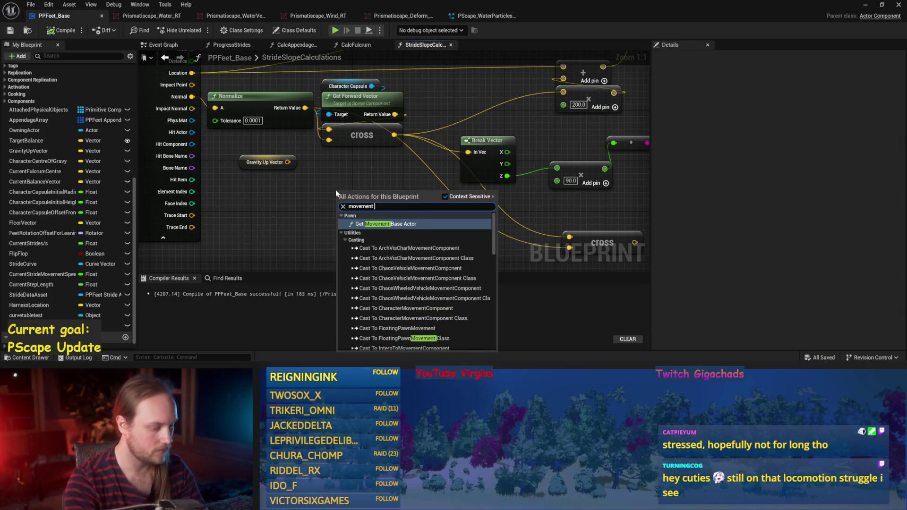
pyautogui.write('cvec')
pyautogui.press('Return')
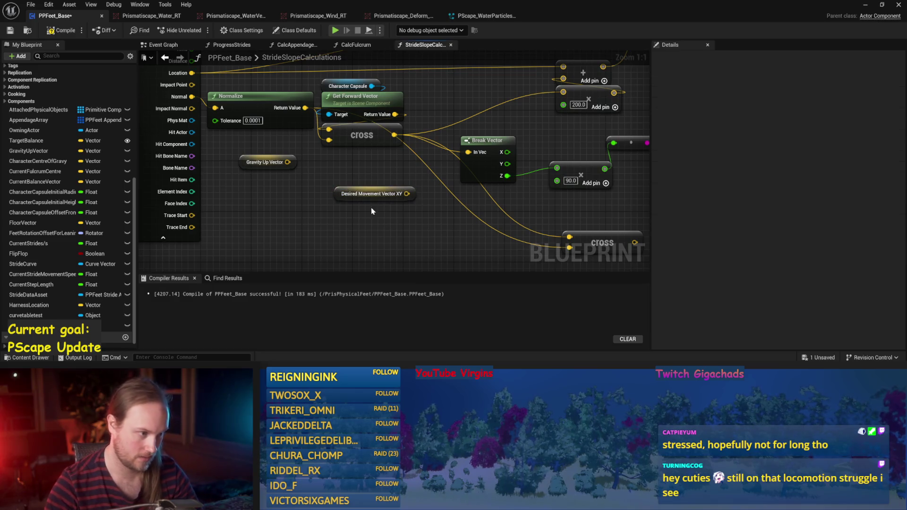
pyautogui.moveTo(373, 195)
pyautogui.mouseDown()
pyautogui.moveTo(353, 233)
pyautogui.moveTo(384, 138)
pyautogui.moveTo(357, 185)
pyautogui.mouseUp()
pyautogui.hotkey('ctrl', 's')
# Pass Desired Movement Vector XY through a Normalize 2D node into the cross product
pyautogui.write('norma')
pyautogui.scroll(-5, 399, 250)
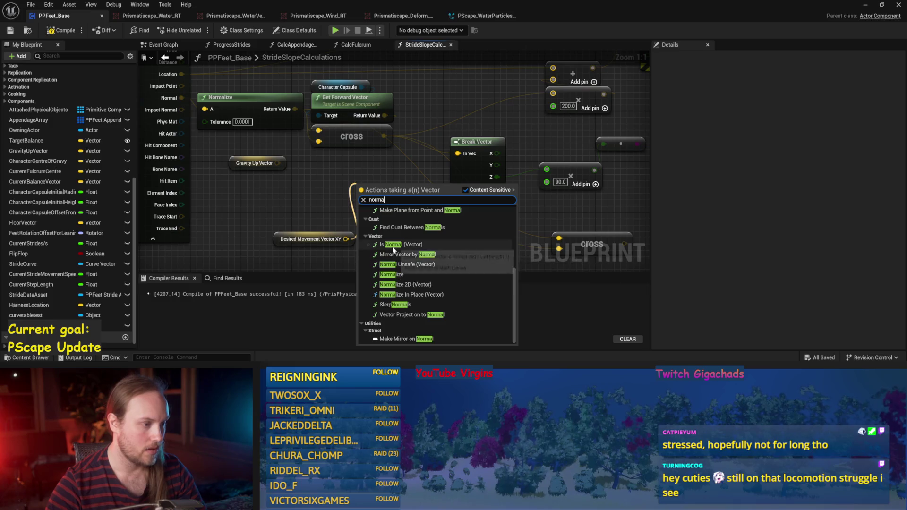
pyautogui.write('l')
pyautogui.press('Escape')
pyautogui.moveTo(346, 239); pyautogui.dragTo(380, 235)
pyautogui.write('normaliz')
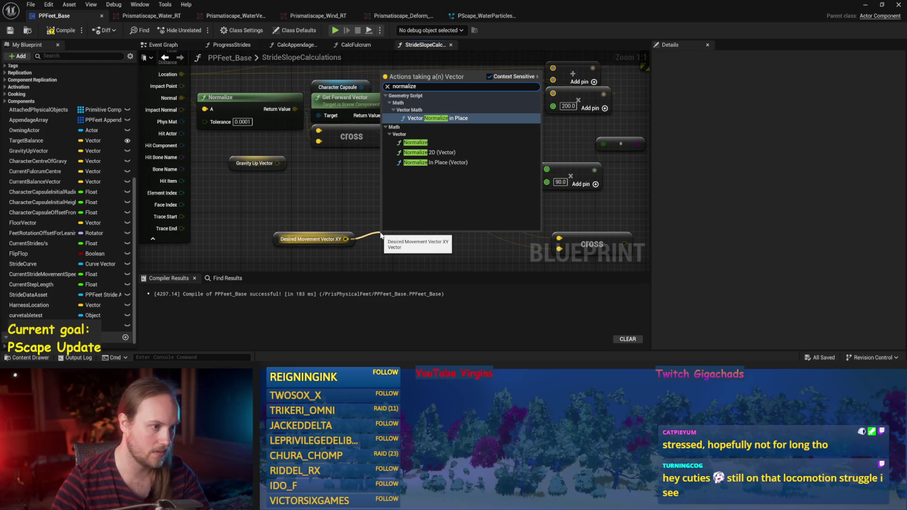
pyautogui.click(429, 152)
pyautogui.moveTo(472, 247); pyautogui.dragTo(318, 141)
pyautogui.click(352, 97)
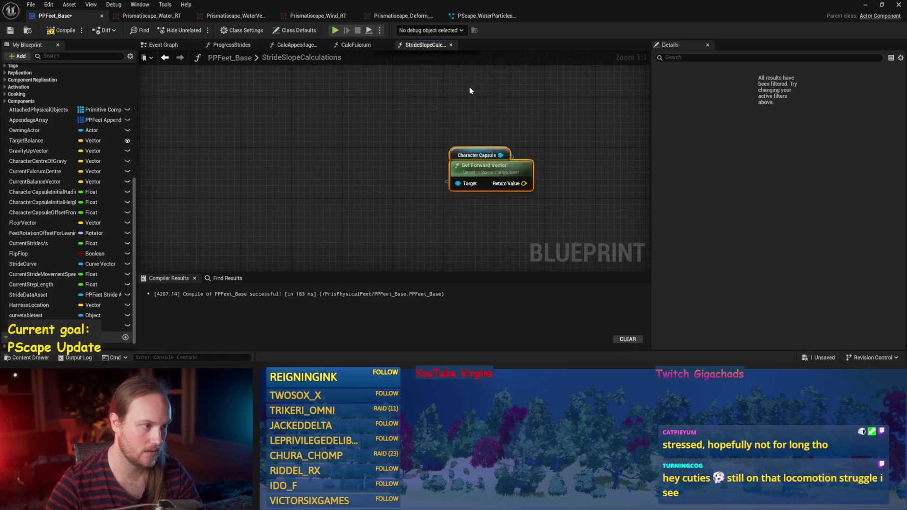
# Rearrange the cross node and place Normalize 2D above the Normalize node
pyautogui.scroll(-1, 473, 111)
pyautogui.click(358, 132)
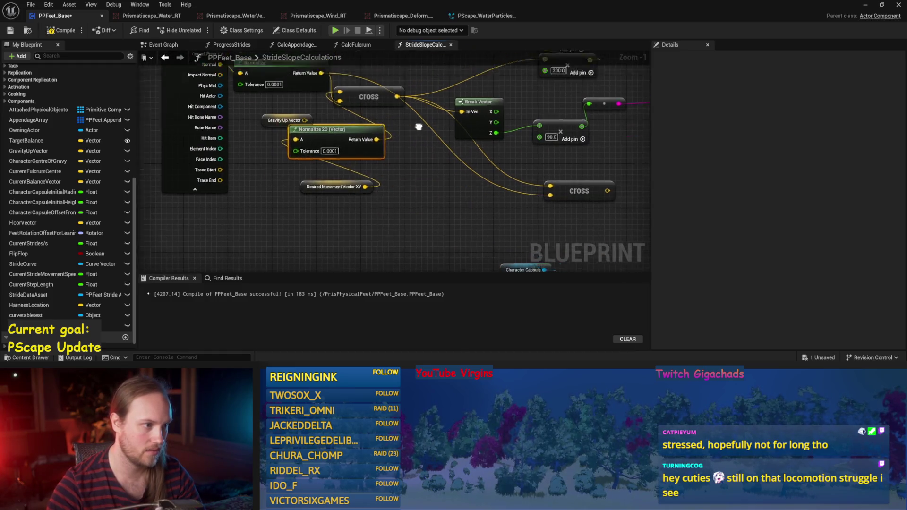
pyautogui.moveTo(343, 171); pyautogui.dragTo(406, 139)
pyautogui.scroll(1, 392, 167)
pyautogui.moveTo(331, 229)
pyautogui.mouseDown()
pyautogui.moveTo(274, 204)
pyautogui.moveTo(267, 114)
pyautogui.mouseUp()
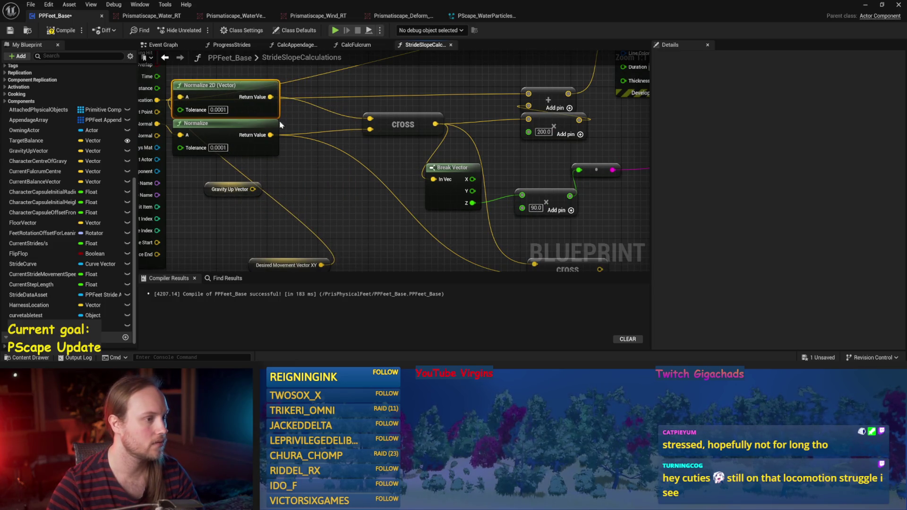
pyautogui.scroll(-2, 378, 94)
pyautogui.click(276, 163)
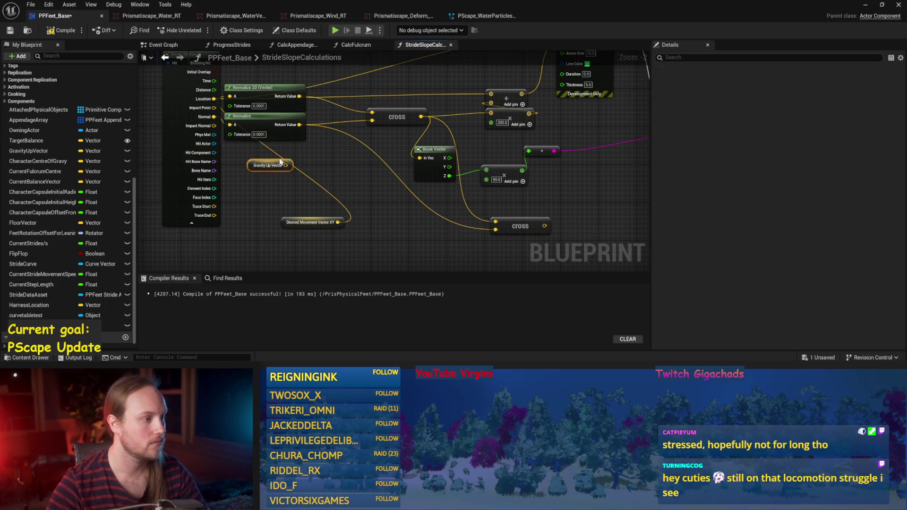
pyautogui.moveTo(385, 112)
pyautogui.mouseDown()
pyautogui.moveTo(328, 101)
pyautogui.moveTo(380, 141)
pyautogui.mouseUp()
pyautogui.moveTo(361, 78); pyautogui.dragTo(223, 147)
pyautogui.moveTo(278, 125)
pyautogui.mouseDown()
pyautogui.moveTo(313, 147)
pyautogui.moveTo(321, 163)
pyautogui.mouseUp()
# Place Desired Movement Vector XY above Normalize 2D, align Break Vector and multiply, and save
pyautogui.click(295, 222)
pyautogui.moveTo(295, 222)
pyautogui.mouseDown()
pyautogui.moveTo(307, 120)
pyautogui.moveTo(289, 125)
pyautogui.mouseUp()
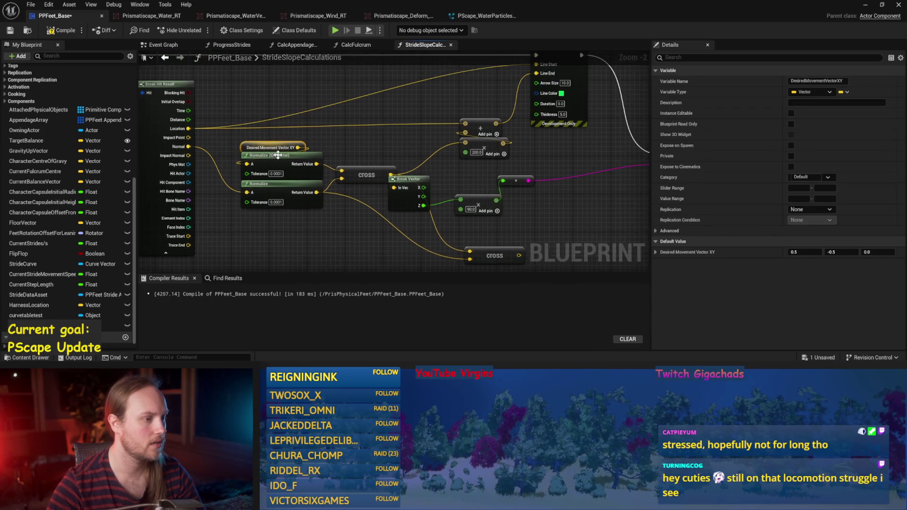
pyautogui.moveTo(331, 173); pyautogui.dragTo(373, 160)
pyautogui.click(378, 212)
pyautogui.moveTo(447, 190)
pyautogui.mouseDown()
pyautogui.moveTo(362, 194)
pyautogui.moveTo(383, 194)
pyautogui.moveTo(373, 193)
pyautogui.mouseUp()
pyautogui.moveTo(299, 180); pyautogui.dragTo(394, 219)
pyautogui.hotkey('ctrl', 's')
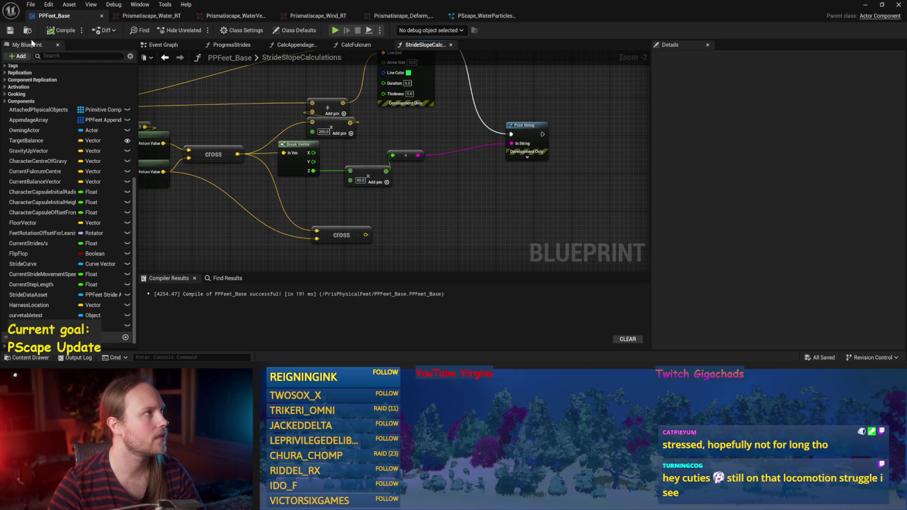
# Lower the reroute node, review the Break Hit Result area, and return to the level editor
pyautogui.moveTo(405, 156); pyautogui.dragTo(414, 189)
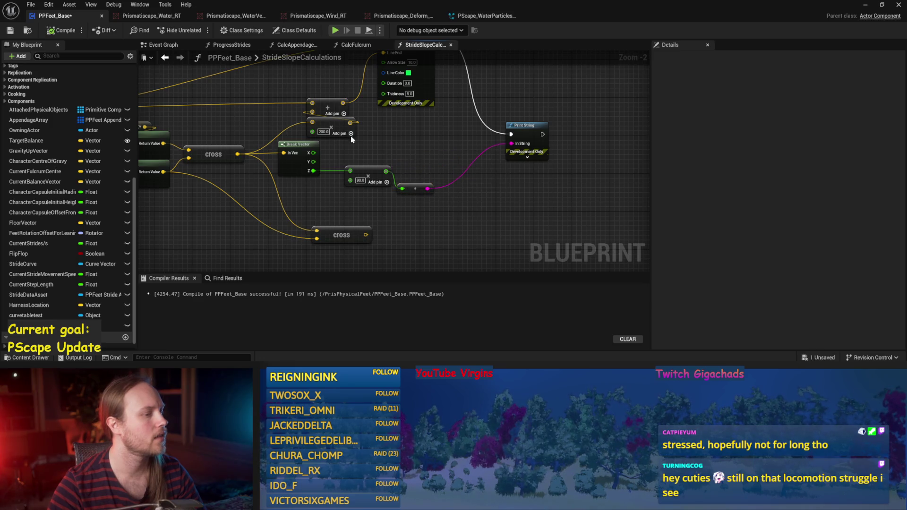
pyautogui.moveTo(184, 189); pyautogui.dragTo(373, 198)
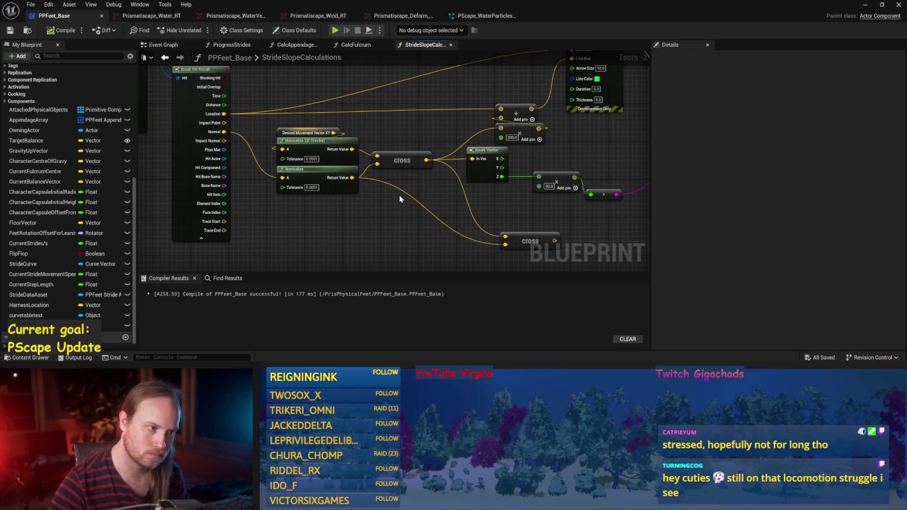
pyautogui.moveTo(399, 199); pyautogui.dragTo(358, 216)
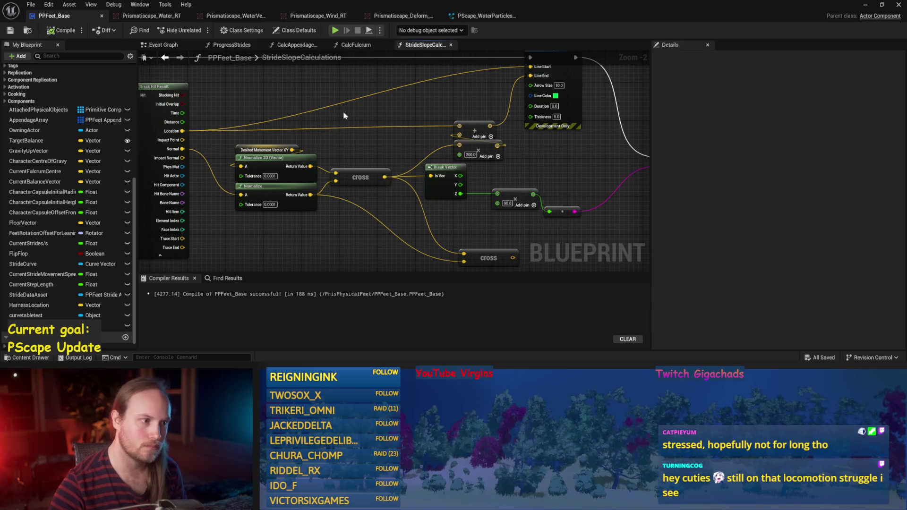
pyautogui.moveTo(334, 119); pyautogui.dragTo(330, 137)
pyautogui.click(865, 4)
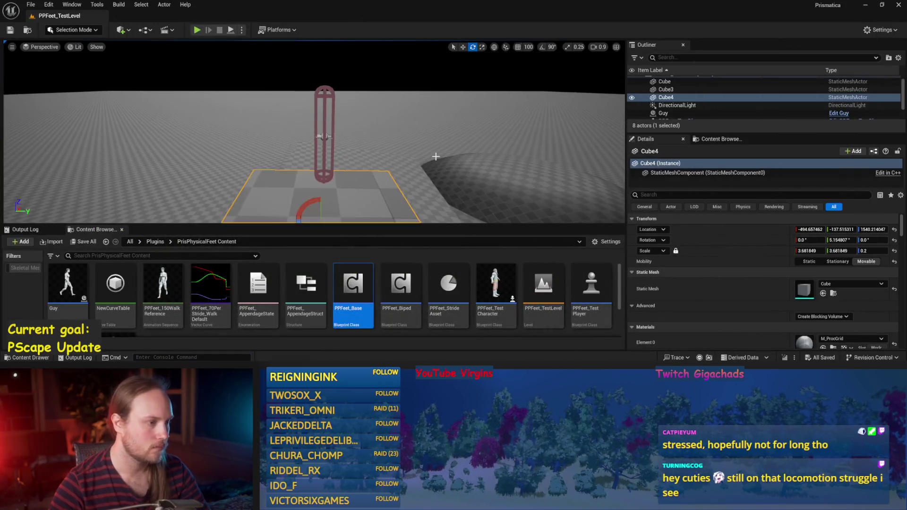
# Move the camera near the capsule, save the level and start simulating
pyautogui.moveTo(427, 157); pyautogui.dragTo(399, 162)
pyautogui.hotkey('ctrl', 's')
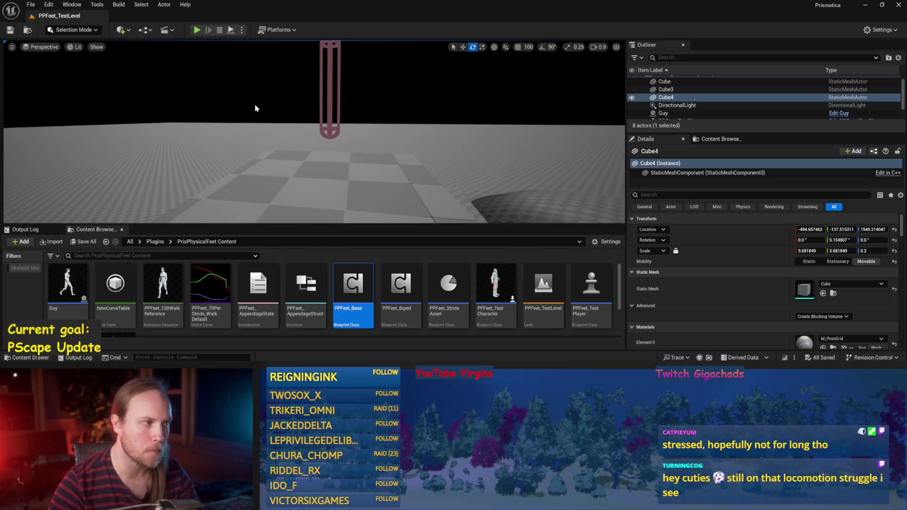
pyautogui.click(231, 32)
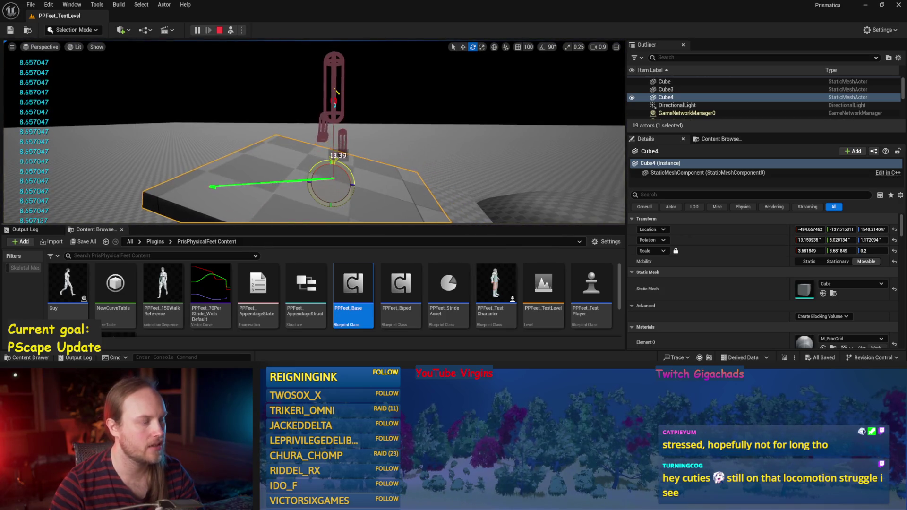
# Tilt the platform about 33 degrees to read the printed slope, then stop and return to PPFeet_Base
pyautogui.scroll(-3, 314, 132)
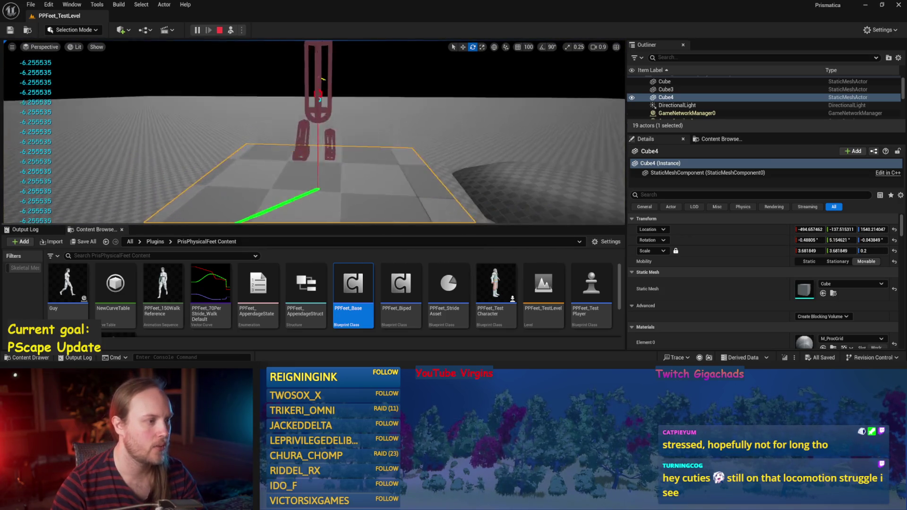
pyautogui.scroll(1, 314, 132)
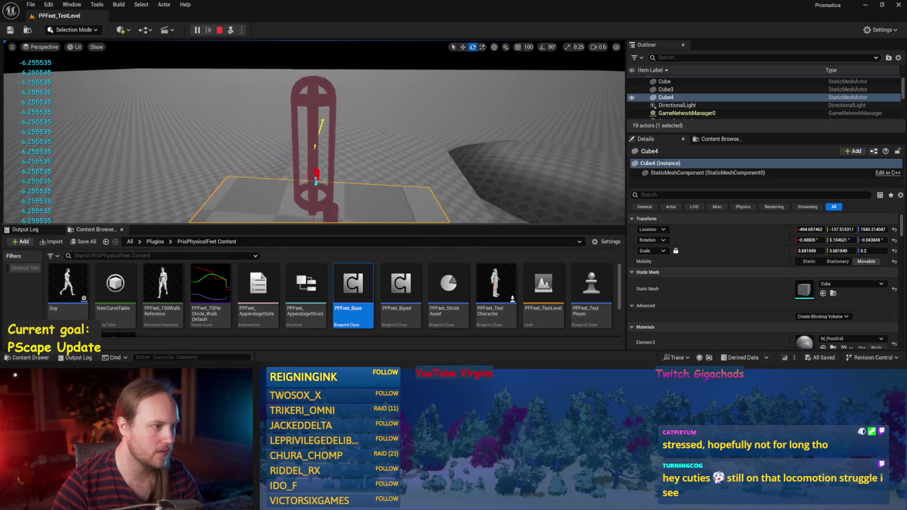
pyautogui.moveTo(471, 142)
pyautogui.mouseDown()
pyautogui.moveTo(471, 193)
pyautogui.moveTo(355, 167)
pyautogui.mouseUp()
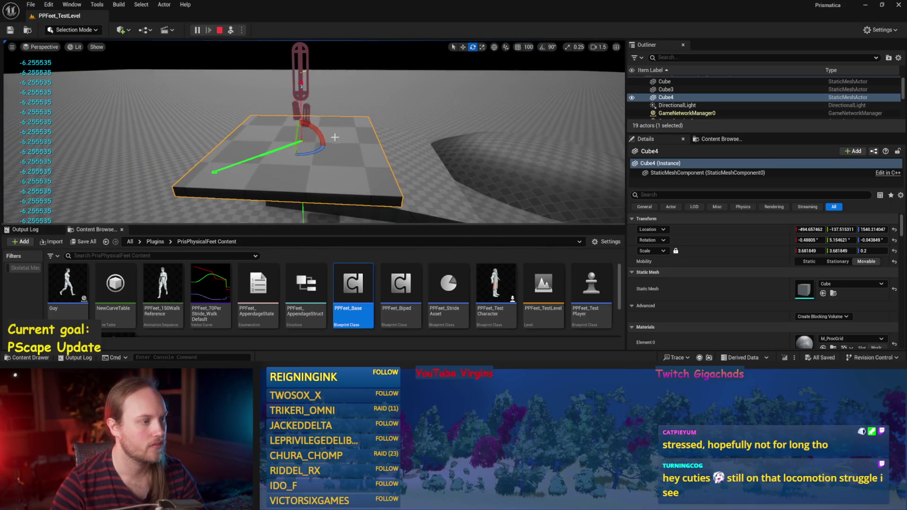
pyautogui.moveTo(318, 132)
pyautogui.mouseDown()
pyautogui.moveTo(330, 114)
pyautogui.moveTo(337, 163)
pyautogui.mouseUp()
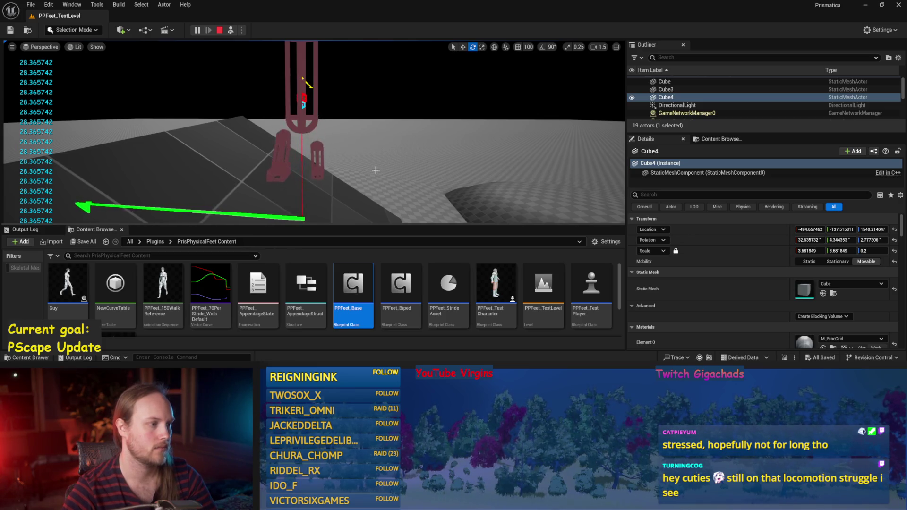
pyautogui.scroll(-3, 355, 165)
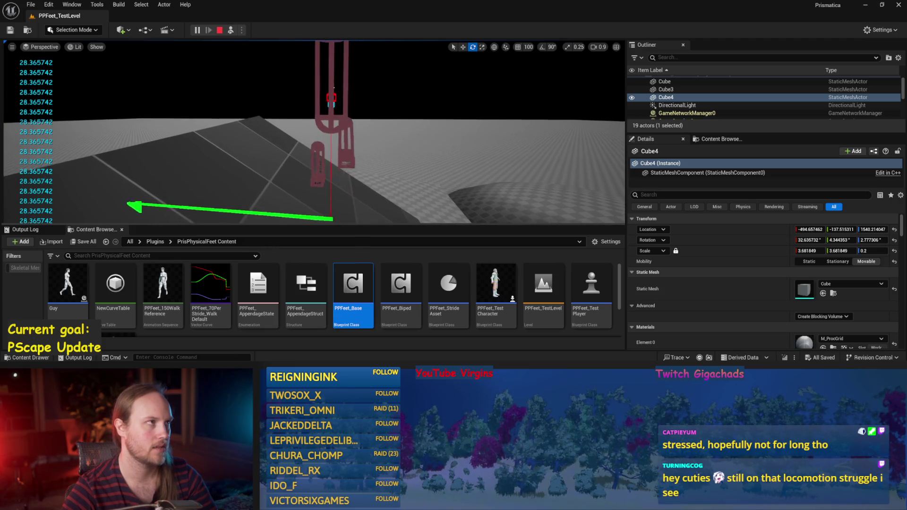
pyautogui.press('Escape')
pyautogui.click(364, 340)
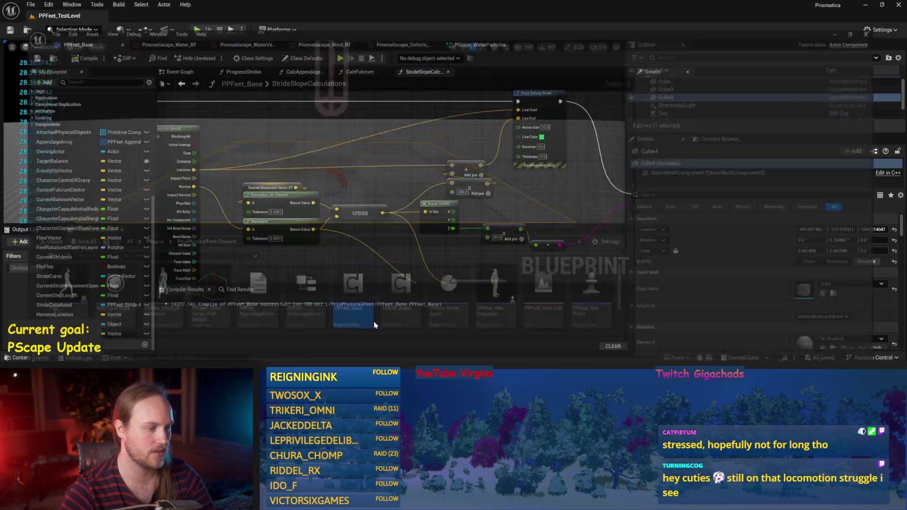
# Compile PPFeet_Base and delete the Desired Movement Vector XY and Normalize 2D nodes
pyautogui.click(62, 30)
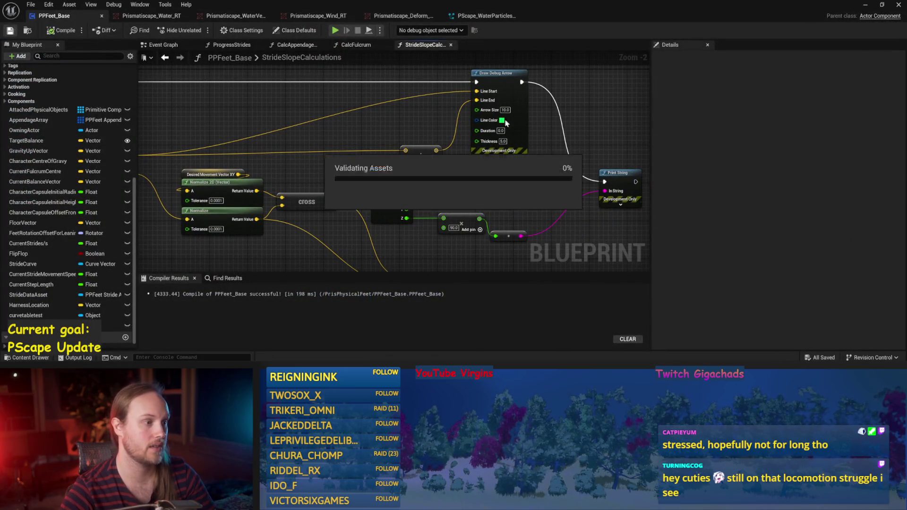
pyautogui.moveTo(290, 182)
pyautogui.mouseDown()
pyautogui.moveTo(389, 155)
pyautogui.moveTo(283, 147)
pyautogui.moveTo(364, 179)
pyautogui.mouseUp()
pyautogui.press('Delete')
# Add a Character Capsule getter node to the graph
pyautogui.rightClick(364, 179)
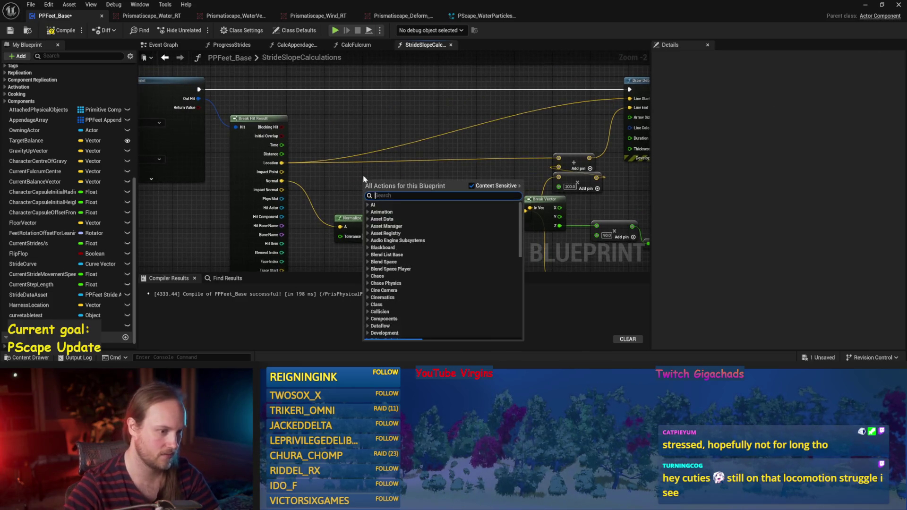
pyautogui.write('capcul')
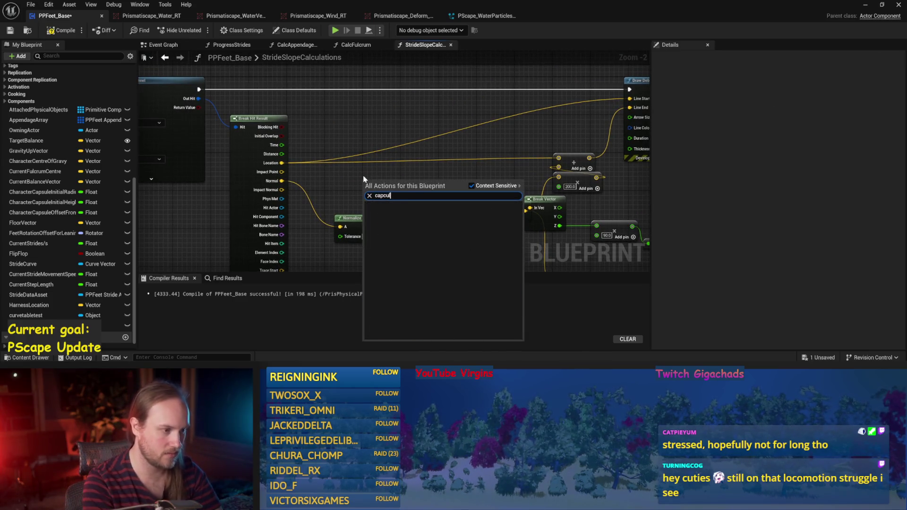
pyautogui.press('BackSpace')
pyautogui.press('BackSpace')
pyautogui.press('BackSpace')
pyautogui.write('sule')
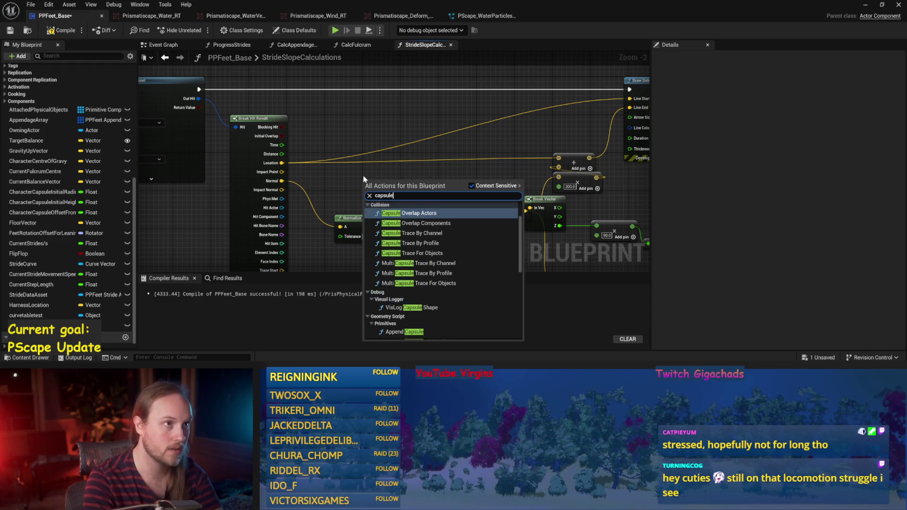
pyautogui.scroll(-5, 441, 269)
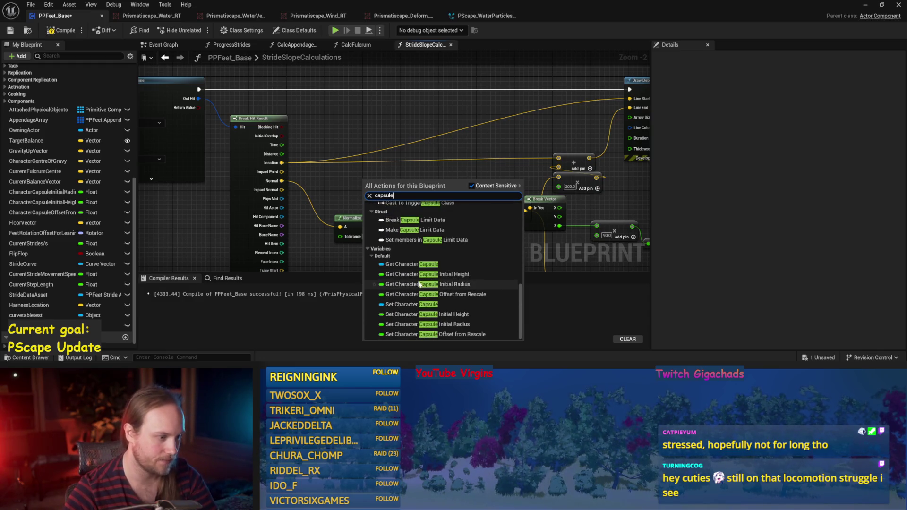
pyautogui.click(425, 264)
pyautogui.moveTo(386, 186)
pyautogui.mouseDown()
pyautogui.moveTo(370, 173)
pyautogui.moveTo(371, 202)
pyautogui.moveTo(357, 190)
pyautogui.mouseUp()
pyautogui.click(385, 181)
pyautogui.scroll(2, 384, 182)
# Wire the capsule's Get Forward Vector into the cross node and save the blueprint
pyautogui.write('forward')
pyautogui.press('Return')
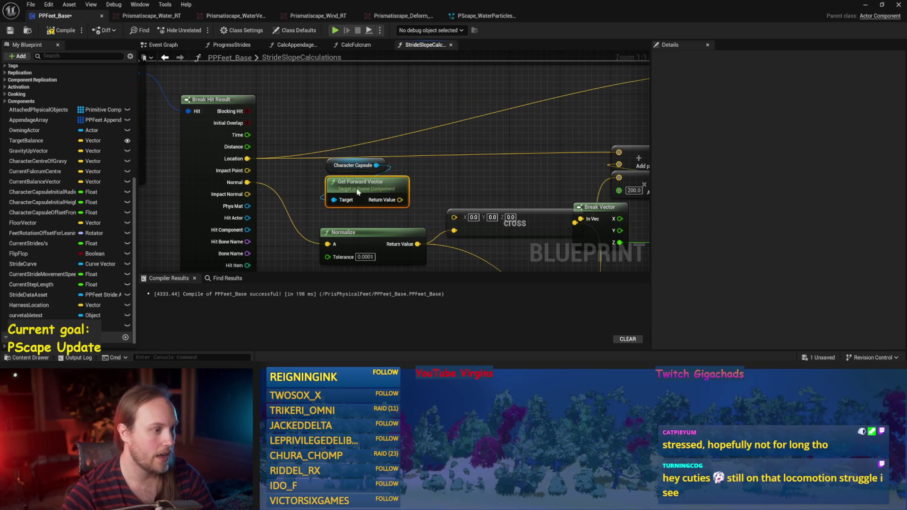
pyautogui.moveTo(420, 171); pyautogui.dragTo(321, 156)
pyautogui.moveTo(359, 185)
pyautogui.mouseDown()
pyautogui.moveTo(352, 191)
pyautogui.moveTo(457, 219)
pyautogui.mouseUp()
pyautogui.scroll(-3, 456, 220)
pyautogui.hotkey('ctrl', 's')
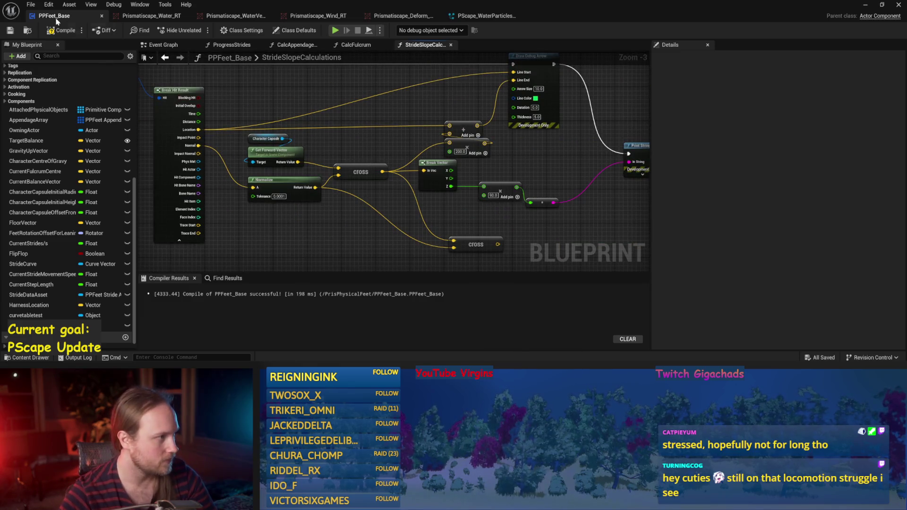
# Save PPFeet_Base and shift the Break Vector and math nodes down-right
pyautogui.moveTo(498, 188); pyautogui.dragTo(458, 152)
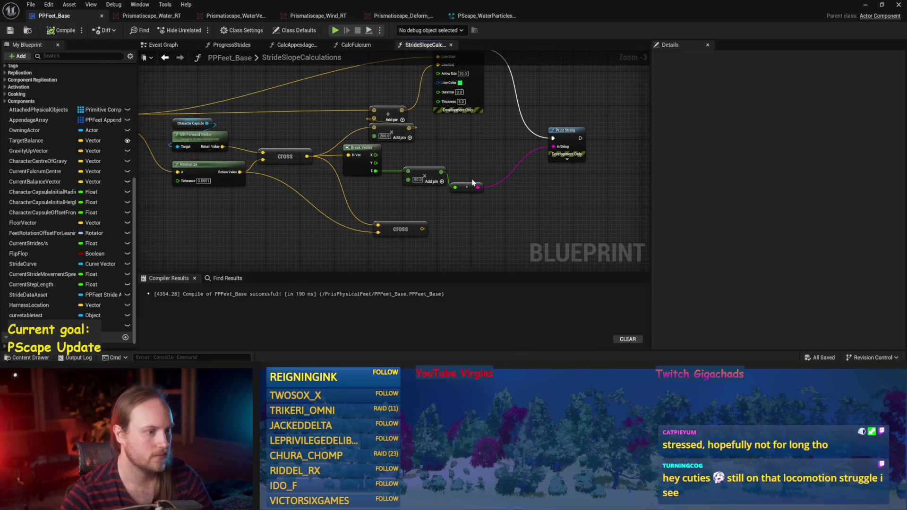
pyautogui.hotkey('ctrl', 's')
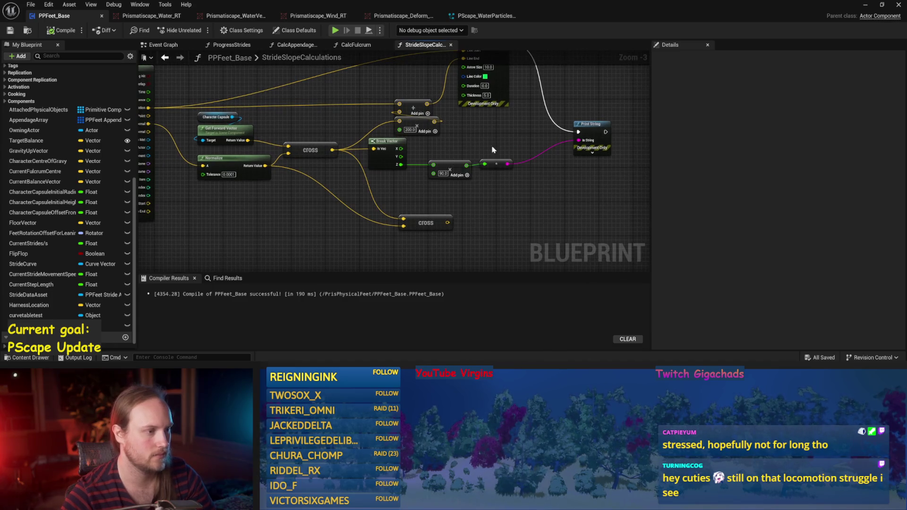
pyautogui.hotkey('ctrl', 's')
pyautogui.moveTo(567, 204)
pyautogui.mouseDown()
pyautogui.moveTo(480, 196)
pyautogui.moveTo(316, 147)
pyautogui.moveTo(363, 180)
pyautogui.moveTo(359, 192)
pyautogui.mouseUp()
pyautogui.click(366, 207)
pyautogui.moveTo(375, 221); pyautogui.dragTo(265, 226)
pyautogui.hotkey('ctrl', 's')
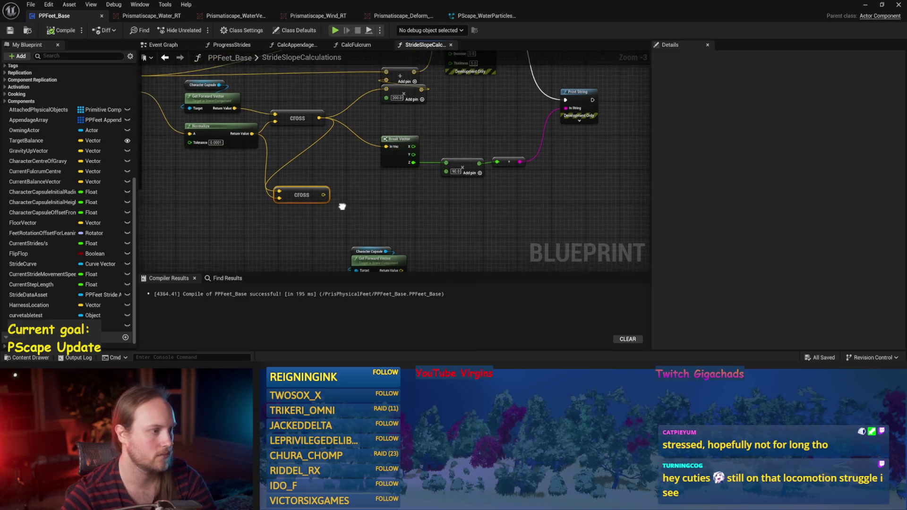
# Delete the spare lower cross node and save the blueprint
pyautogui.moveTo(321, 196); pyautogui.dragTo(424, 201)
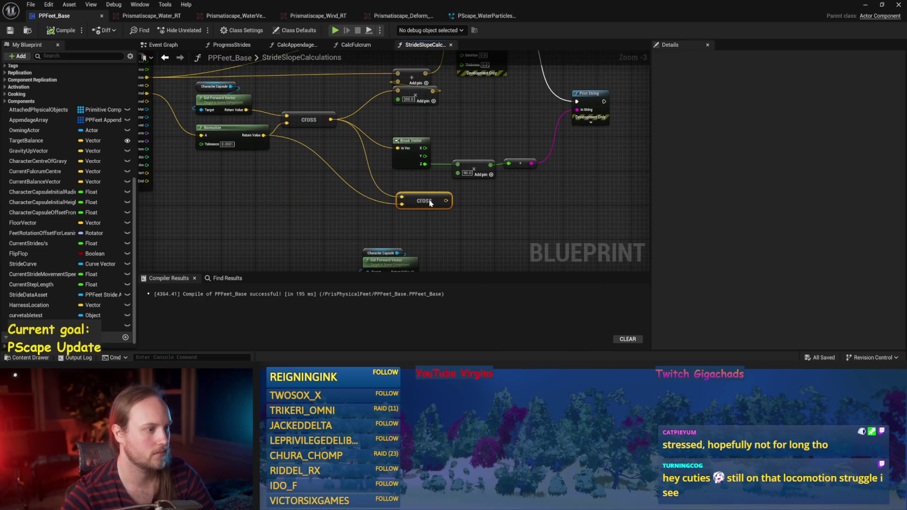
pyautogui.press('Delete')
pyautogui.hotkey('ctrl', 's')
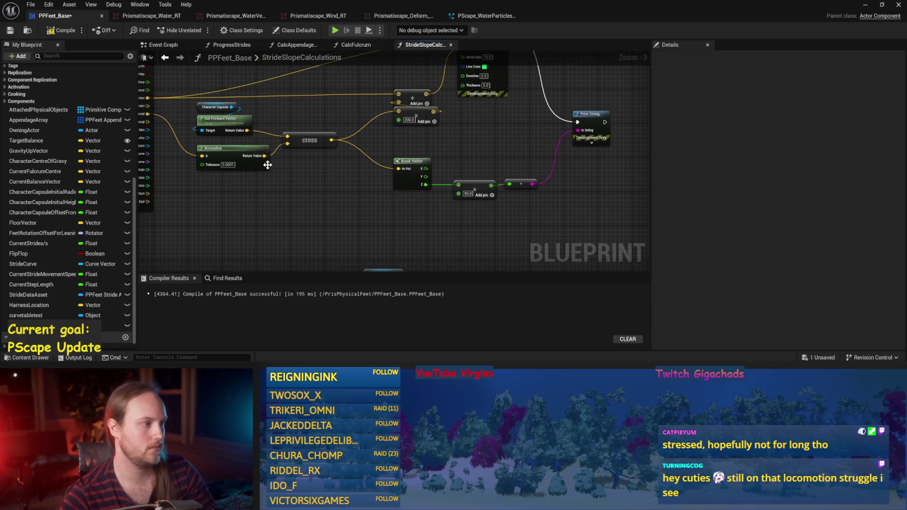
# Add a Get Right Vector off Character Capsule, placed between the forward vector and Normalize
pyautogui.moveTo(230, 107); pyautogui.dragTo(273, 113)
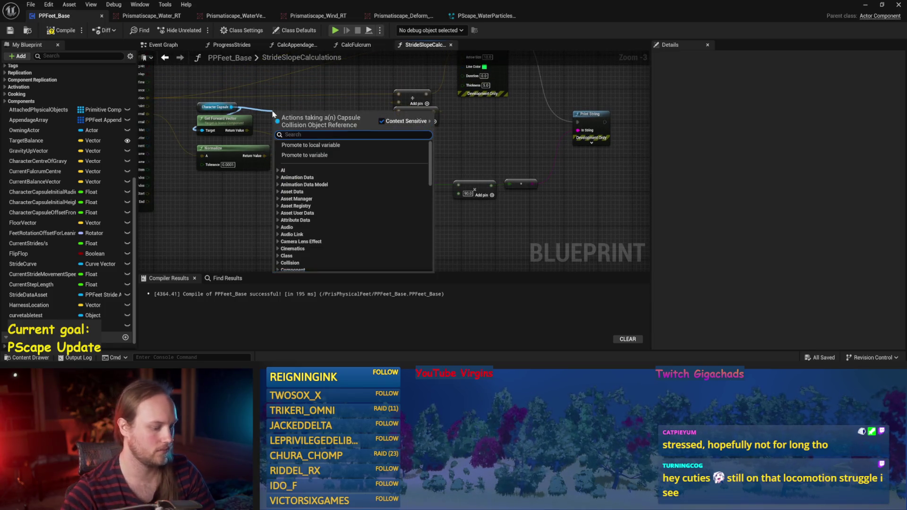
pyautogui.write('right')
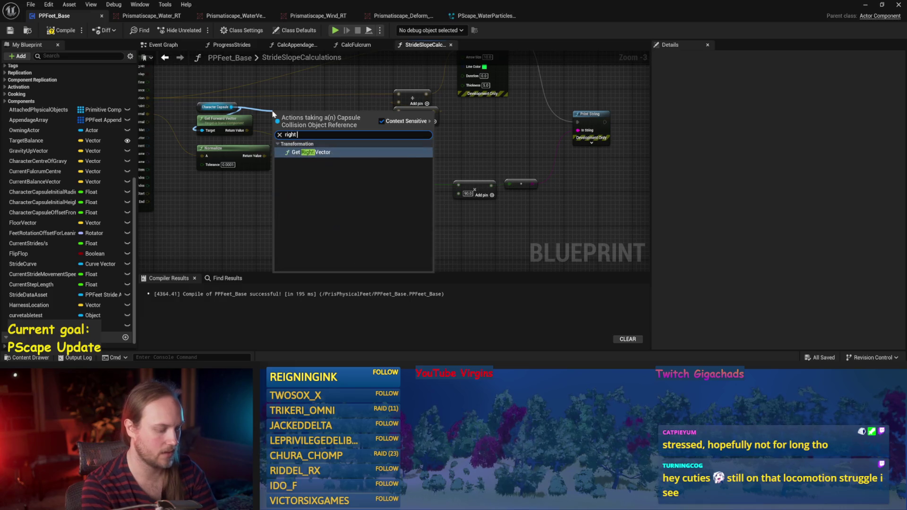
pyautogui.press('Return')
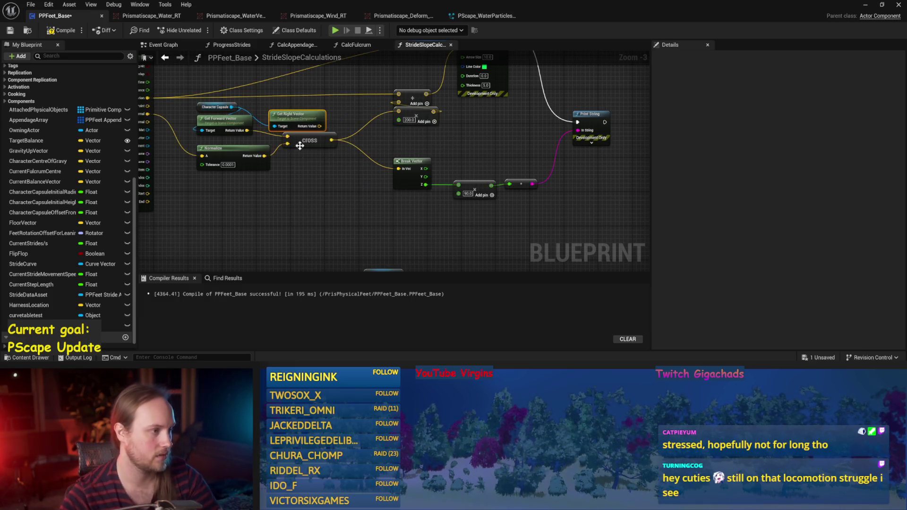
pyautogui.scroll(1, 298, 160)
pyautogui.click(297, 166)
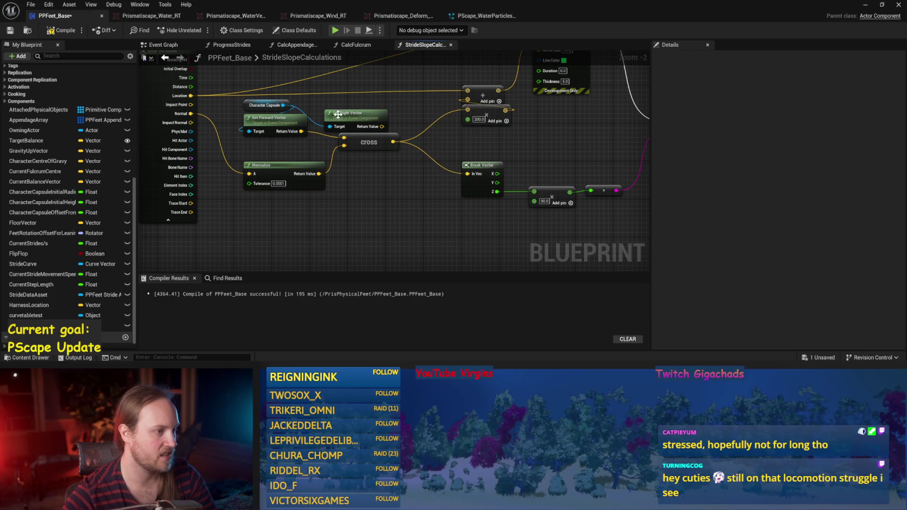
pyautogui.moveTo(336, 114); pyautogui.dragTo(255, 142)
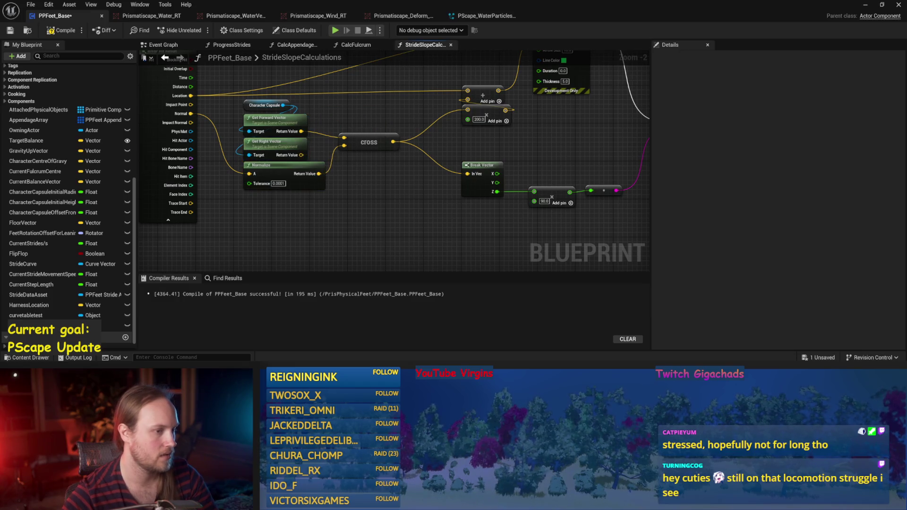
# Compile and save PPFeet_Base, then minimize the Blueprint editor to show the level
pyautogui.moveTo(356, 174); pyautogui.dragTo(321, 175)
pyautogui.click(10, 30)
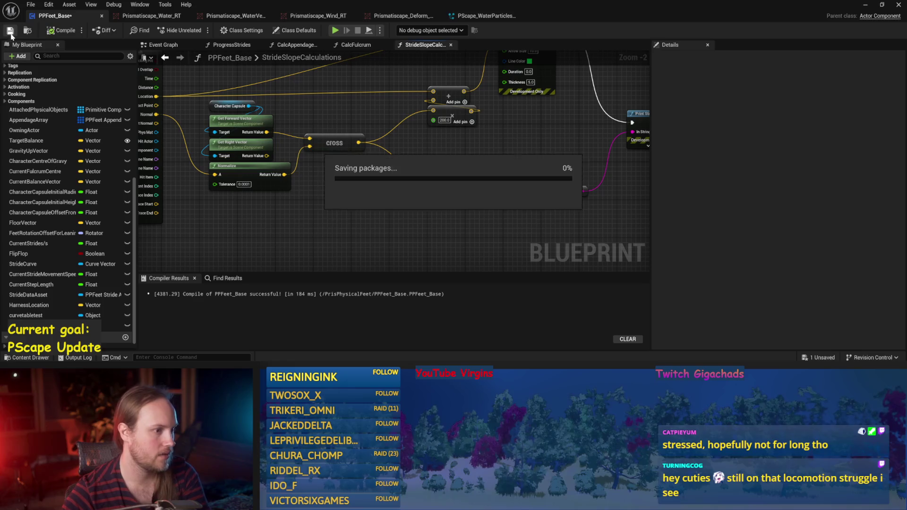
pyautogui.click(338, 182)
pyautogui.moveTo(332, 122); pyautogui.dragTo(370, 121)
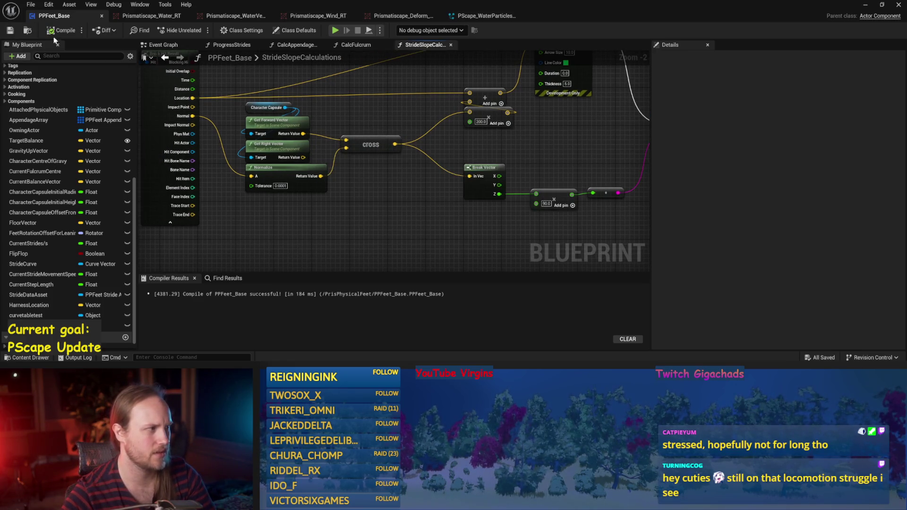
pyautogui.click(864, 5)
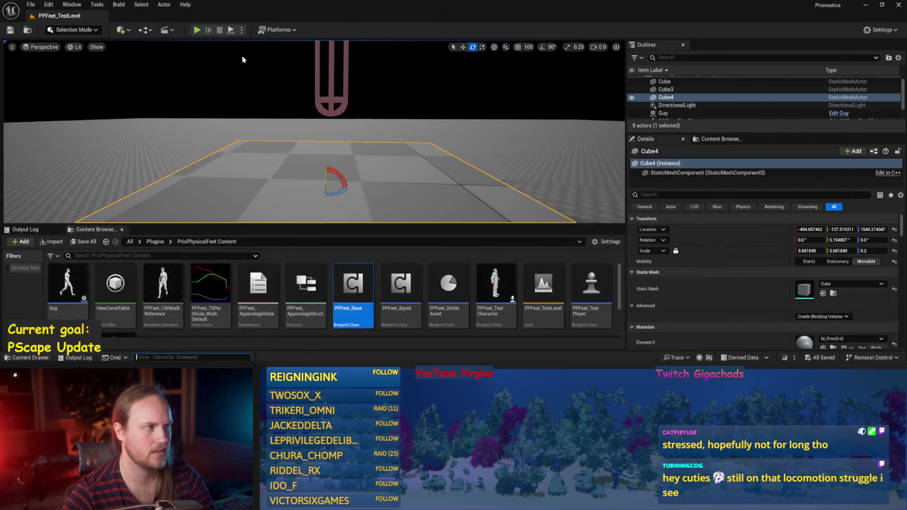
# Play-test the level, tilting Cube4 to about 24° then 39° and spinning it vertically
pyautogui.hotkey('alt', 'p')
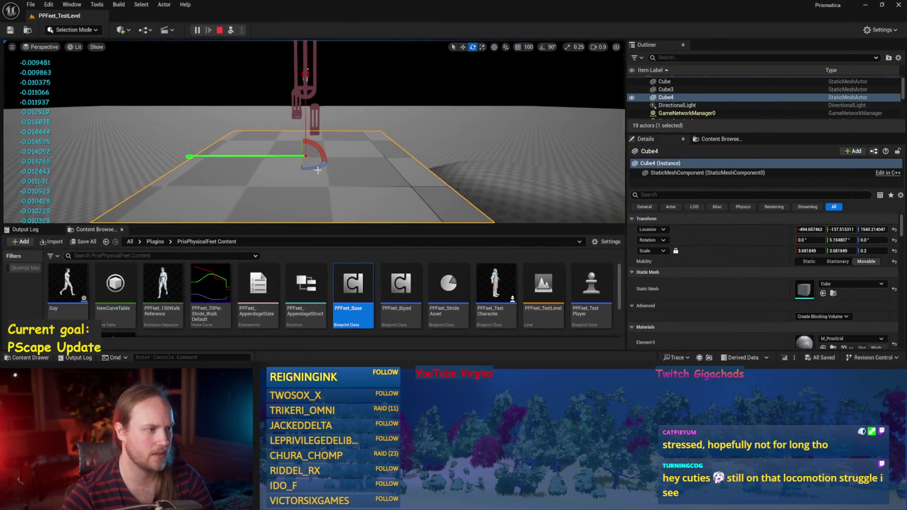
pyautogui.moveTo(315, 147)
pyautogui.mouseDown()
pyautogui.moveTo(345, 137)
pyautogui.moveTo(335, 108)
pyautogui.moveTo(293, 75)
pyautogui.mouseUp()
pyautogui.moveTo(318, 136); pyautogui.dragTo(304, 151)
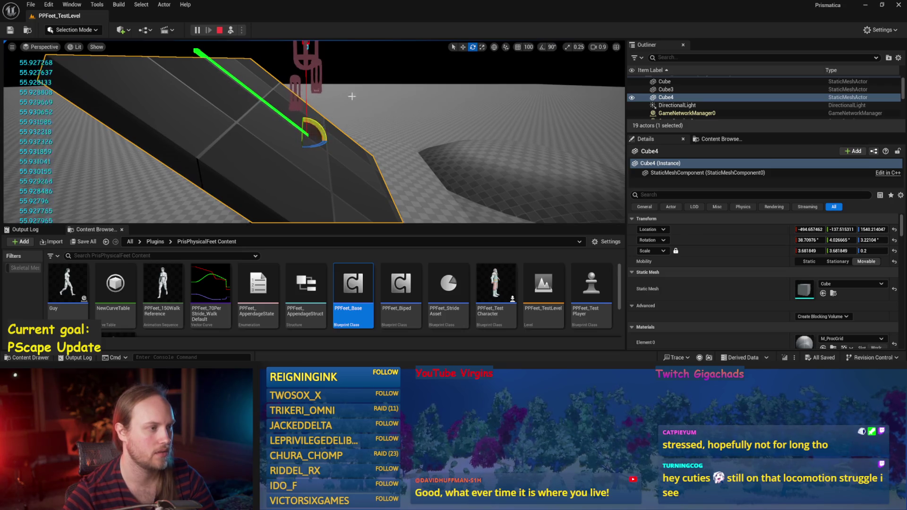
pyautogui.moveTo(323, 122); pyautogui.dragTo(288, 189)
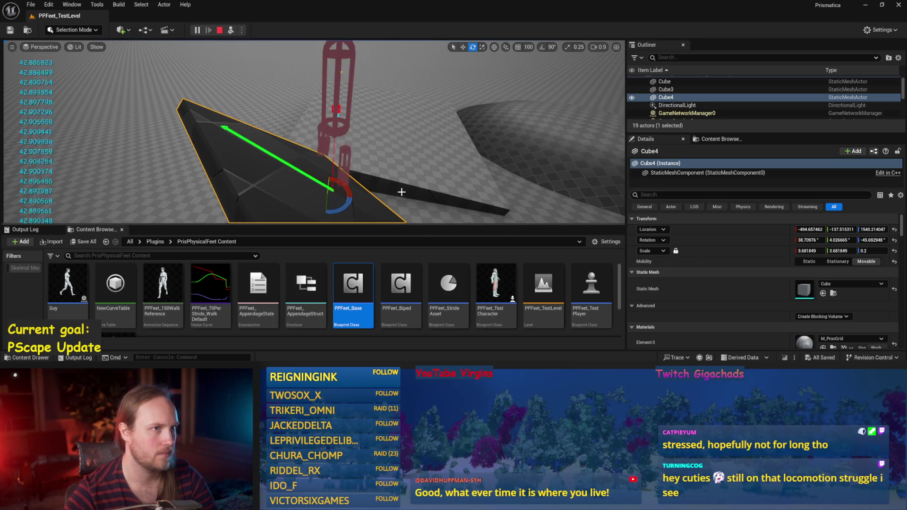
# Stop the play session, save all changes, and return to the PPFeet_Base blueprint
pyautogui.press('Escape')
pyautogui.hotkey('ctrl', 's')
pyautogui.click(385, 348)
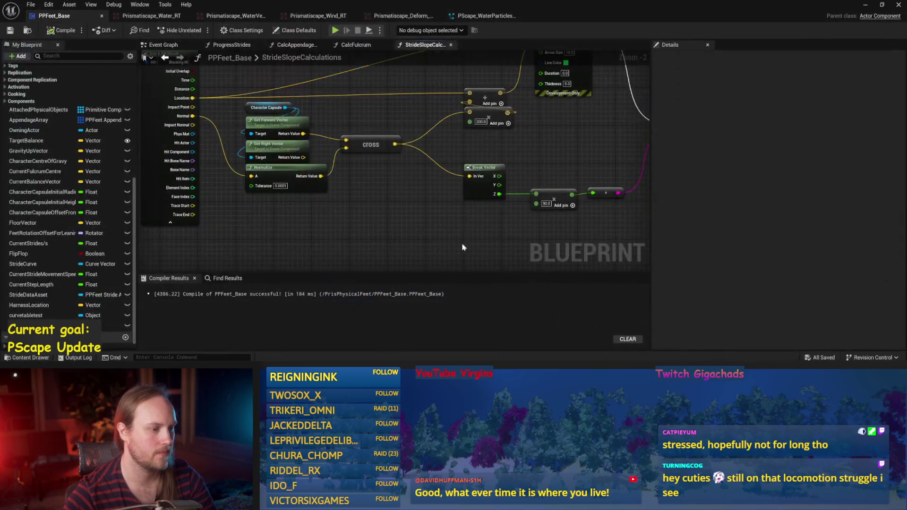
# Duplicate the cross node, feed it Normalize and the right vector, place it below, and save
pyautogui.click(60, 30)
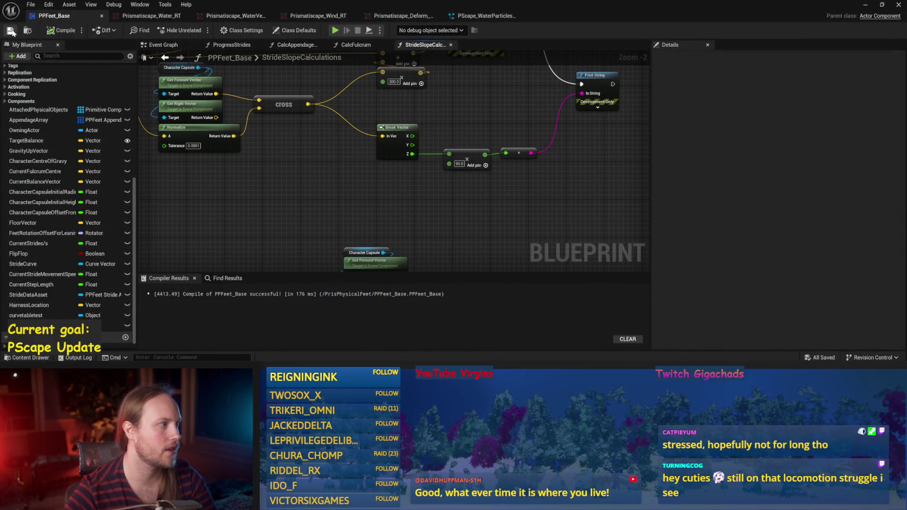
pyautogui.moveTo(393, 131)
pyautogui.mouseDown()
pyautogui.moveTo(426, 173)
pyautogui.moveTo(500, 154)
pyautogui.moveTo(351, 171)
pyautogui.moveTo(416, 189)
pyautogui.mouseUp()
pyautogui.click(384, 131)
pyautogui.hotkey('ctrl', 'd')
pyautogui.scroll(2, 347, 163)
pyautogui.moveTo(450, 241)
pyautogui.mouseDown()
pyautogui.moveTo(400, 216)
pyautogui.moveTo(440, 220)
pyautogui.mouseUp()
pyautogui.moveTo(440, 169); pyautogui.dragTo(403, 204)
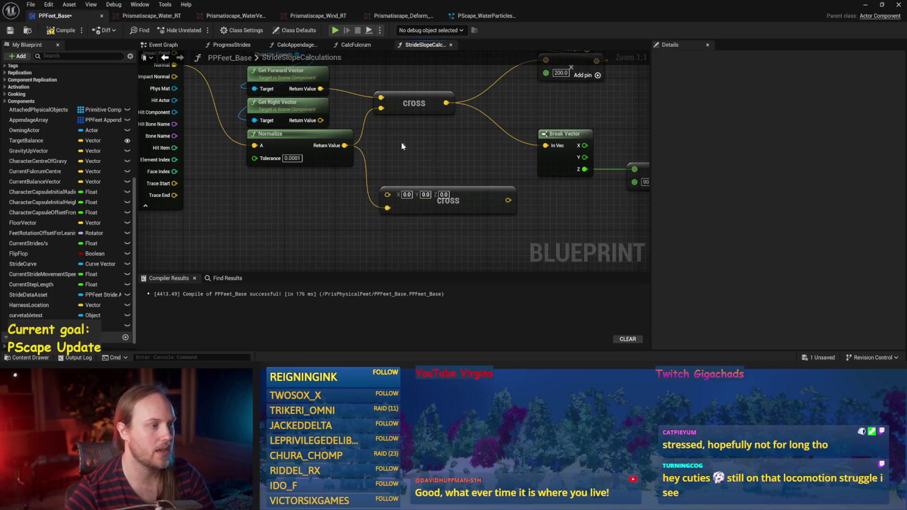
pyautogui.moveTo(320, 120); pyautogui.dragTo(387, 192)
pyautogui.moveTo(455, 204); pyautogui.dragTo(454, 141)
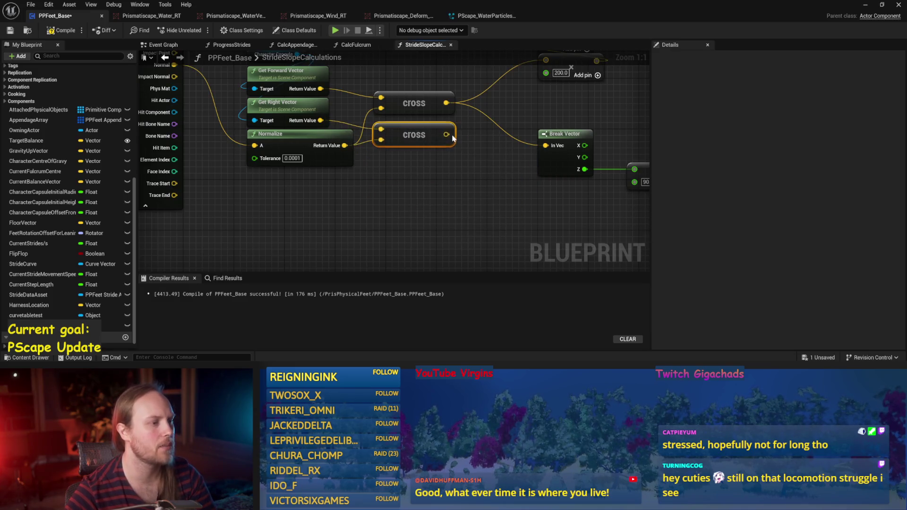
pyautogui.hotkey('ctrl', 's')
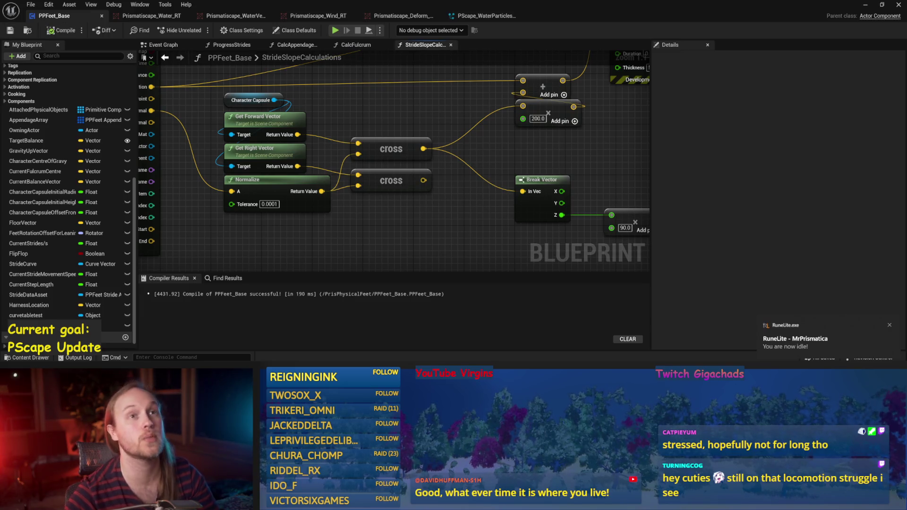
# Reposition the reroute knot beside the 90.0 node
pyautogui.scroll(-1, 376, 271)
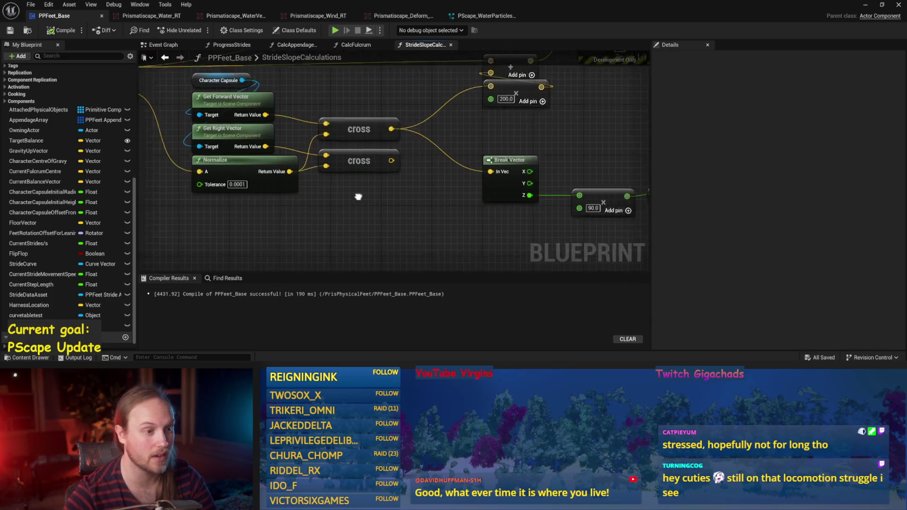
pyautogui.moveTo(524, 189)
pyautogui.mouseDown()
pyautogui.moveTo(357, 169)
pyautogui.moveTo(362, 136)
pyautogui.mouseUp()
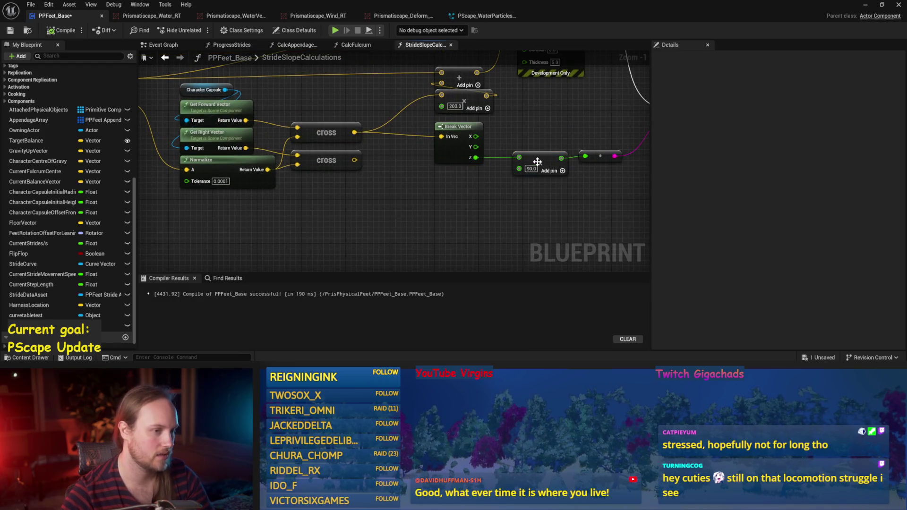
pyautogui.click(513, 128)
pyautogui.moveTo(523, 136); pyautogui.dragTo(471, 149)
pyautogui.moveTo(548, 169)
pyautogui.mouseDown()
pyautogui.moveTo(525, 142)
pyautogui.moveTo(517, 145)
pyautogui.mouseUp()
pyautogui.click(510, 162)
# Duplicate the Break Vector and 90.0 pair, wire the second cross into it, and save
pyautogui.moveTo(469, 191)
pyautogui.mouseDown()
pyautogui.moveTo(382, 135)
pyautogui.moveTo(460, 210)
pyautogui.moveTo(427, 179)
pyautogui.mouseUp()
pyautogui.hotkey('ctrl', 'd')
pyautogui.moveTo(595, 166)
pyautogui.mouseDown()
pyautogui.moveTo(516, 180)
pyautogui.moveTo(503, 197)
pyautogui.moveTo(516, 202)
pyautogui.mouseUp()
pyautogui.scroll(-1, 516, 202)
pyautogui.hotkey('ctrl', 's')
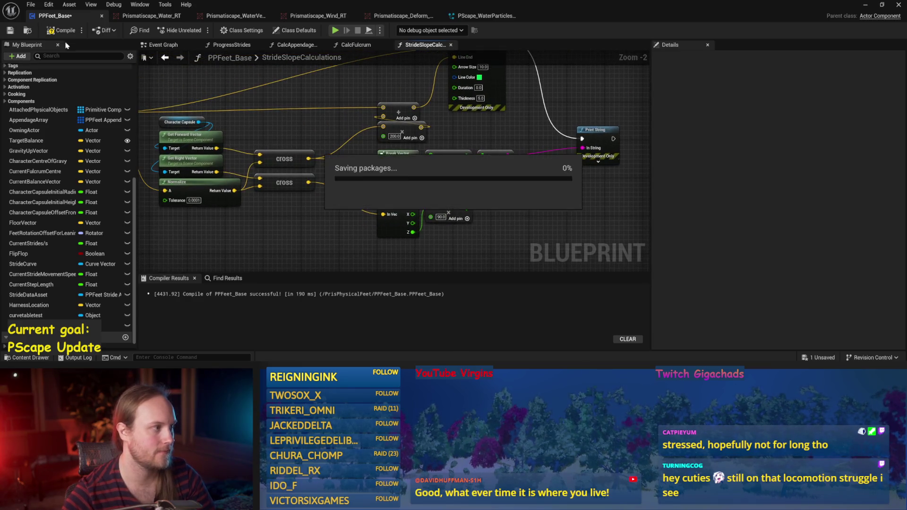
pyautogui.hotkey('alt', 'Tab')
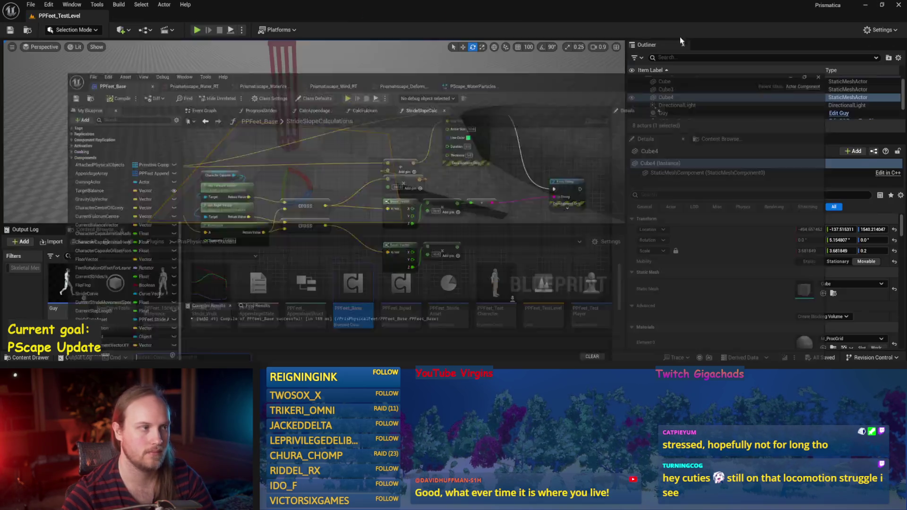
# Simulate with Cube4 tilted, then rewire the 200.0 node to the second cross output
pyautogui.click(231, 30)
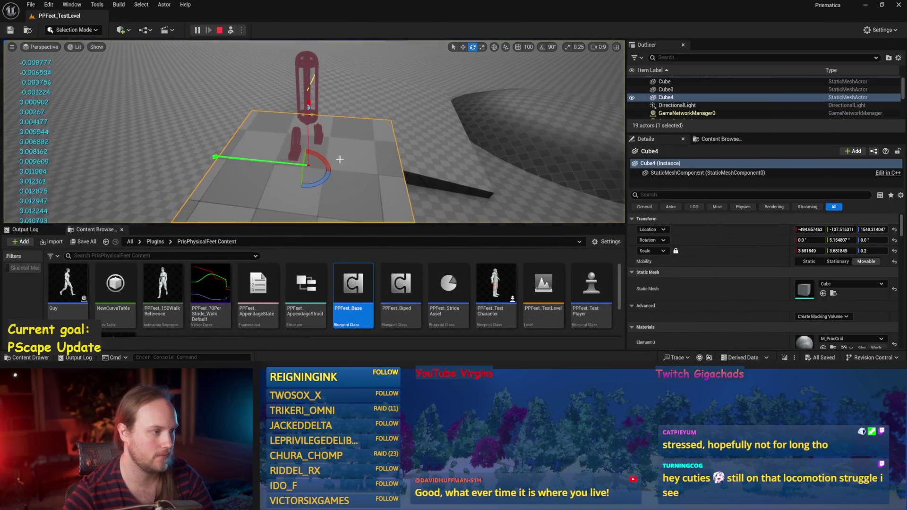
pyautogui.moveTo(223, 171)
pyautogui.mouseDown()
pyautogui.moveTo(225, 102)
pyautogui.moveTo(246, 217)
pyautogui.moveTo(231, 131)
pyautogui.mouseUp()
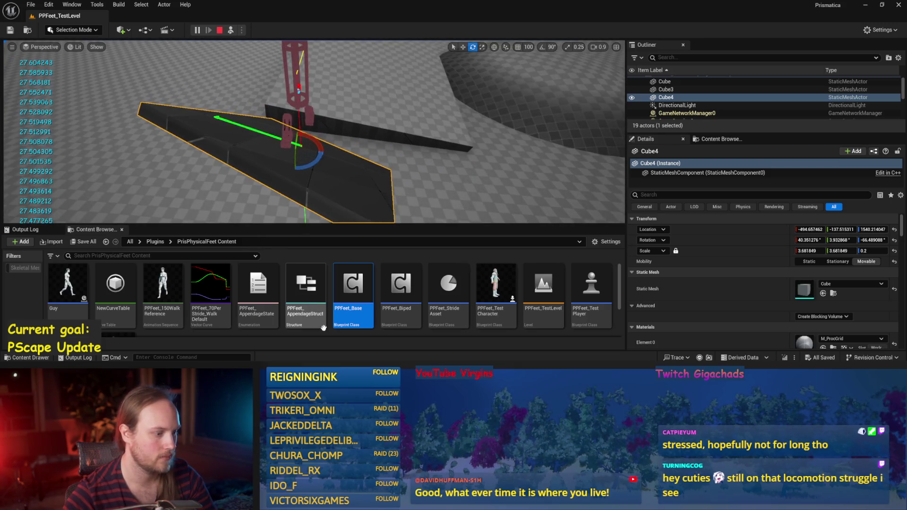
pyautogui.hotkey('alt', 'Tab')
pyautogui.moveTo(307, 183)
pyautogui.mouseDown()
pyautogui.moveTo(377, 151)
pyautogui.moveTo(383, 127)
pyautogui.mouseUp()
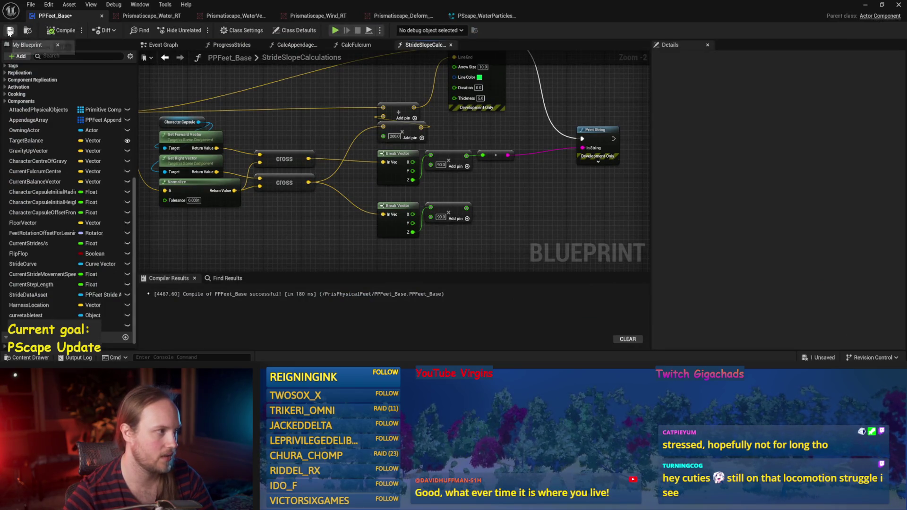
# Simulate again, rotating and steeply tilting the Cube4 floor, then stop
pyautogui.click(867, 6)
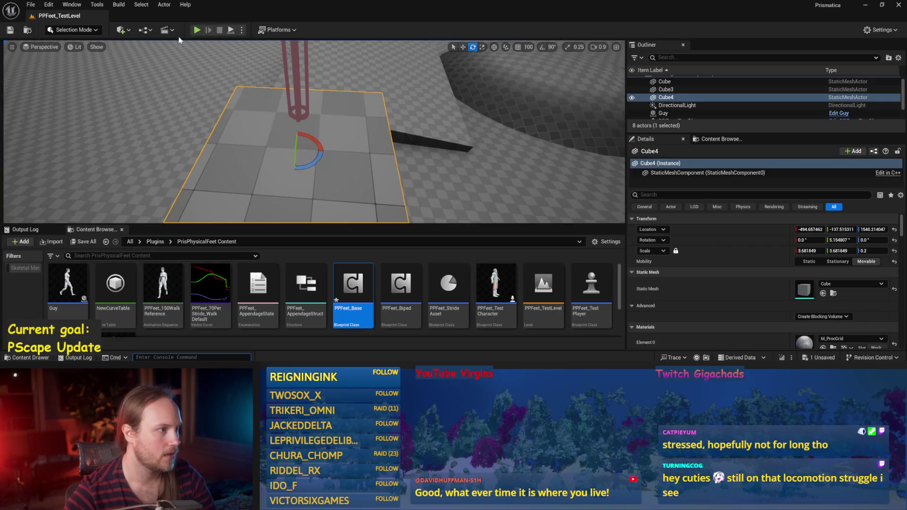
pyautogui.click(231, 31)
pyautogui.moveTo(300, 142)
pyautogui.mouseDown()
pyautogui.moveTo(282, 184)
pyautogui.moveTo(258, 178)
pyautogui.moveTo(270, 175)
pyautogui.mouseUp()
pyautogui.moveTo(325, 172)
pyautogui.mouseDown()
pyautogui.moveTo(349, 189)
pyautogui.moveTo(358, 182)
pyautogui.moveTo(349, 184)
pyautogui.mouseUp()
pyautogui.scroll(-5, 335, 173)
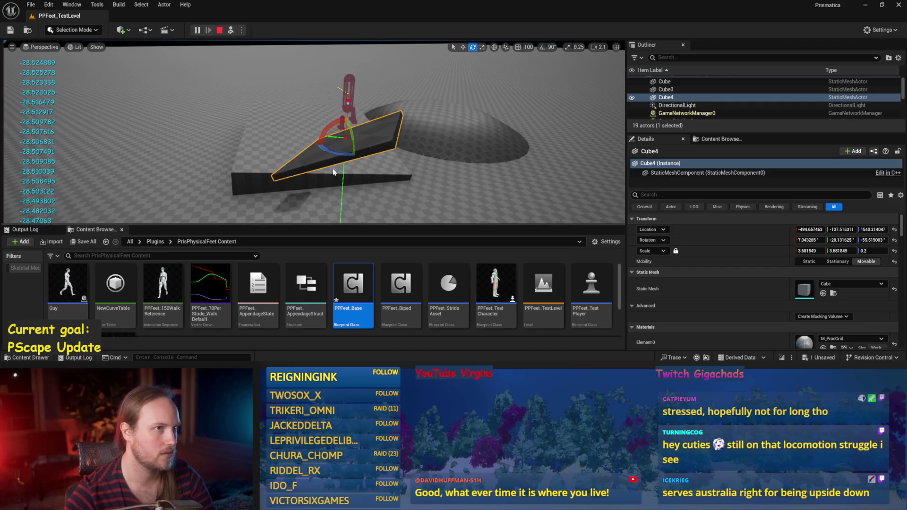
pyautogui.press('Escape')
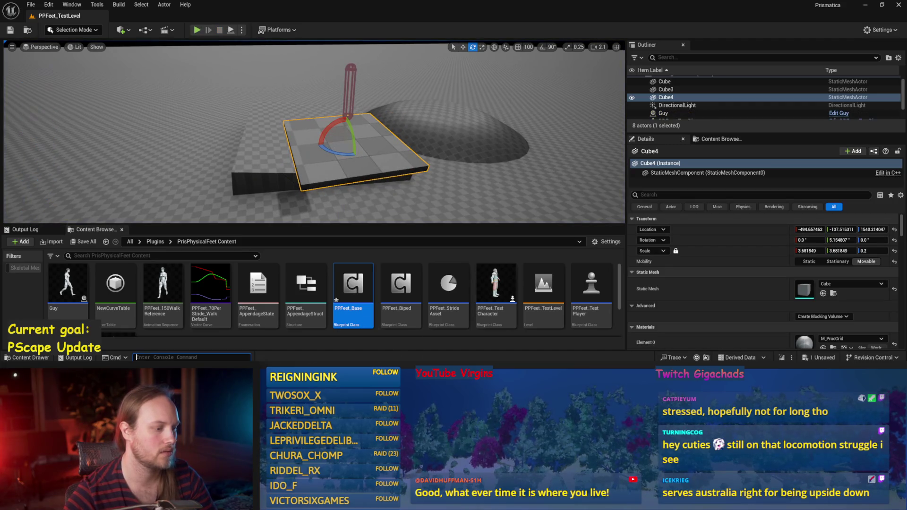
# Reopen the PPFeet_Base blueprint, save it, and bring Draw Debug Arrow into view
pyautogui.doubleClick(353, 288)
pyautogui.hotkey('ctrl', 's')
pyautogui.moveTo(482, 210)
pyautogui.mouseDown()
pyautogui.moveTo(397, 236)
pyautogui.moveTo(462, 272)
pyautogui.moveTo(545, 239)
pyautogui.moveTo(565, 244)
pyautogui.mouseUp()
pyautogui.scroll(-1, 565, 243)
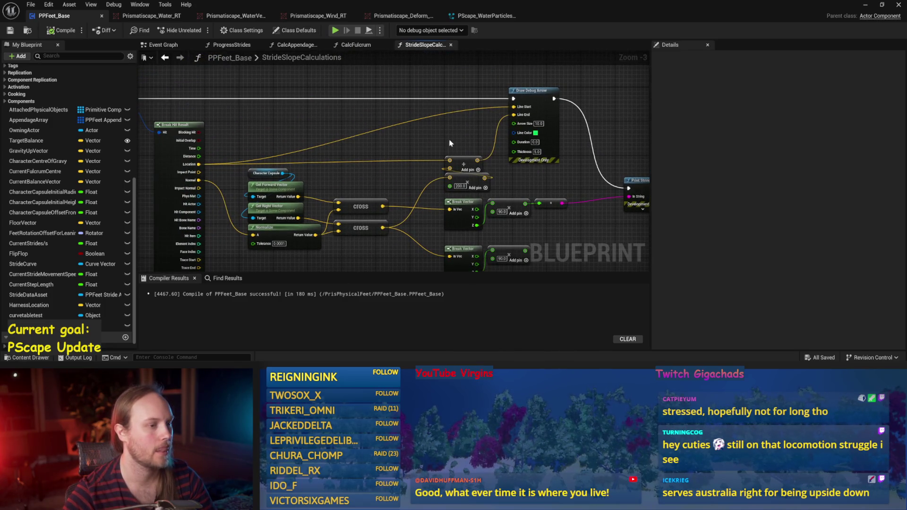
# Route the Location wire through a reroute knot into Draw Debug Arrow's Line Start, and save
pyautogui.doubleClick(415, 161)
pyautogui.moveTo(415, 158); pyautogui.dragTo(514, 106)
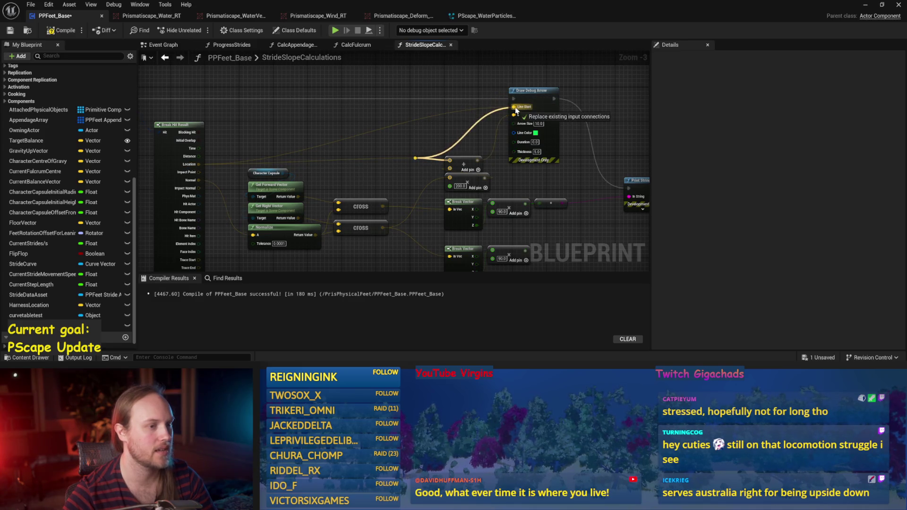
pyautogui.moveTo(409, 169)
pyautogui.mouseDown()
pyautogui.moveTo(348, 124)
pyautogui.moveTo(406, 143)
pyautogui.moveTo(392, 142)
pyautogui.mouseUp()
pyautogui.hotkey('ctrl', 's')
pyautogui.click(412, 139)
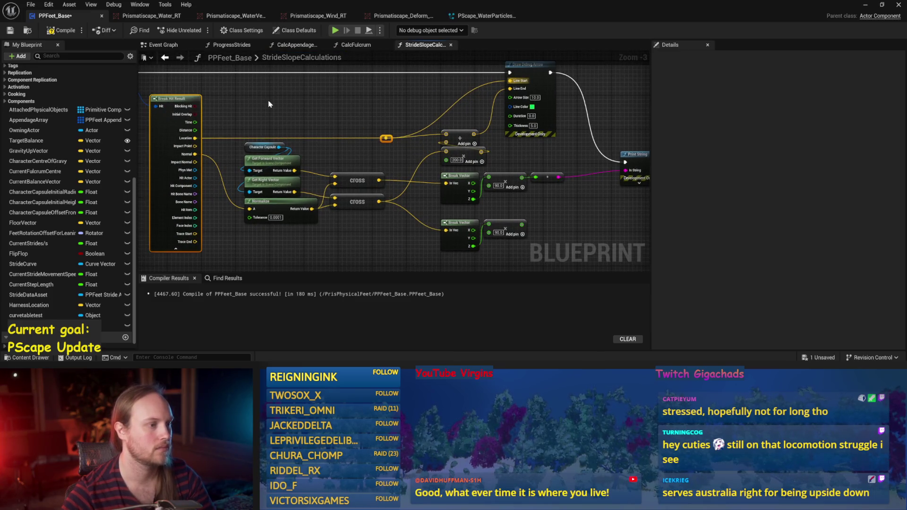
pyautogui.hotkey('ctrl', 's')
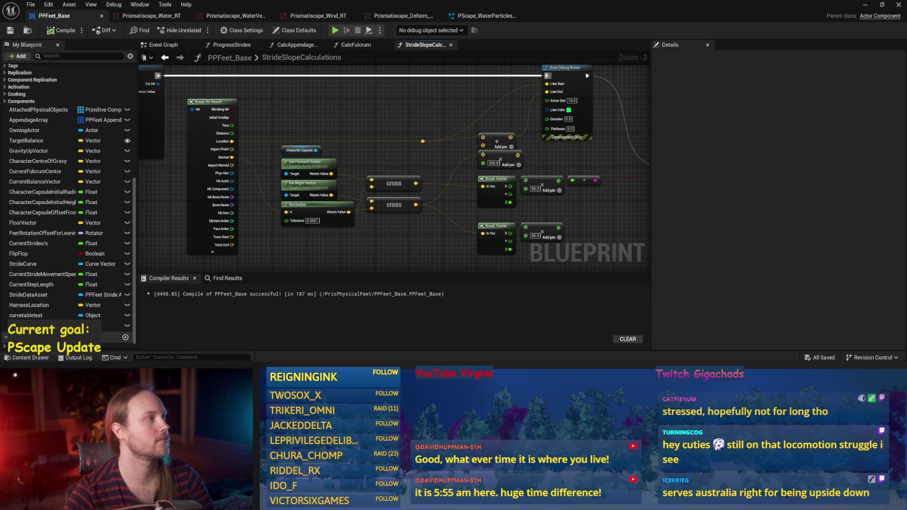
# Move the lower Break Vector pair up closer and save
pyautogui.moveTo(441, 267); pyautogui.dragTo(384, 186)
pyautogui.moveTo(507, 176); pyautogui.dragTo(414, 236)
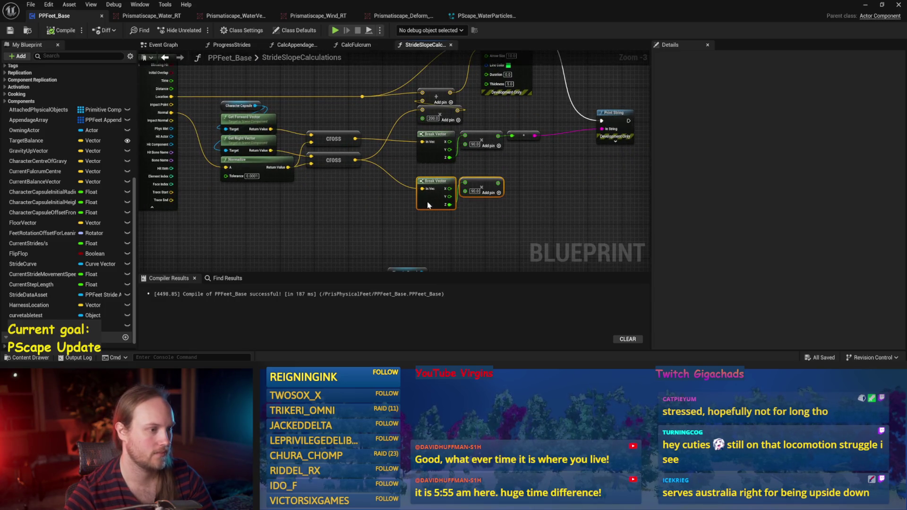
pyautogui.moveTo(430, 205); pyautogui.dragTo(430, 192)
pyautogui.click(445, 204)
pyautogui.hotkey('ctrl', 's')
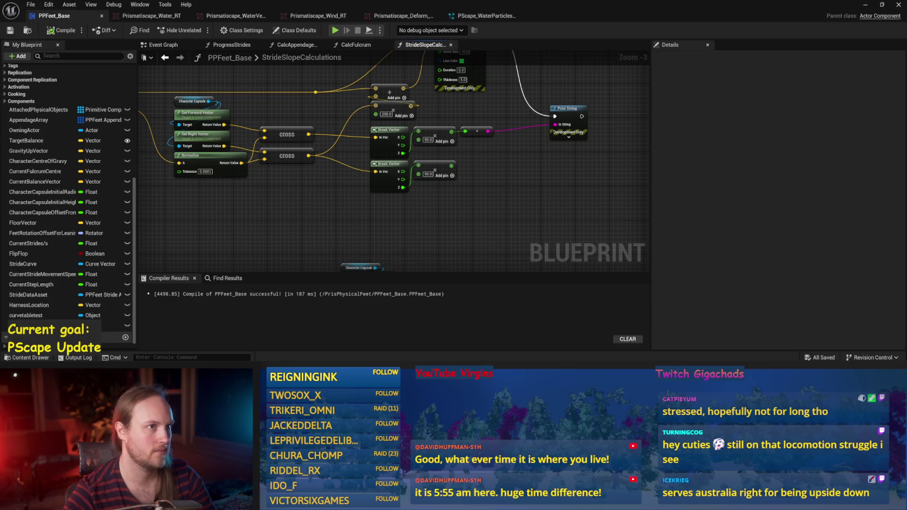
# Place the Print String node to the right of Draw Debug Arrow
pyautogui.moveTo(546, 210)
pyautogui.mouseDown()
pyautogui.moveTo(435, 172)
pyautogui.moveTo(475, 218)
pyautogui.mouseUp()
pyautogui.moveTo(505, 168)
pyautogui.mouseDown()
pyautogui.moveTo(513, 97)
pyautogui.moveTo(501, 78)
pyautogui.mouseUp()
pyautogui.moveTo(476, 145); pyautogui.dragTo(504, 136)
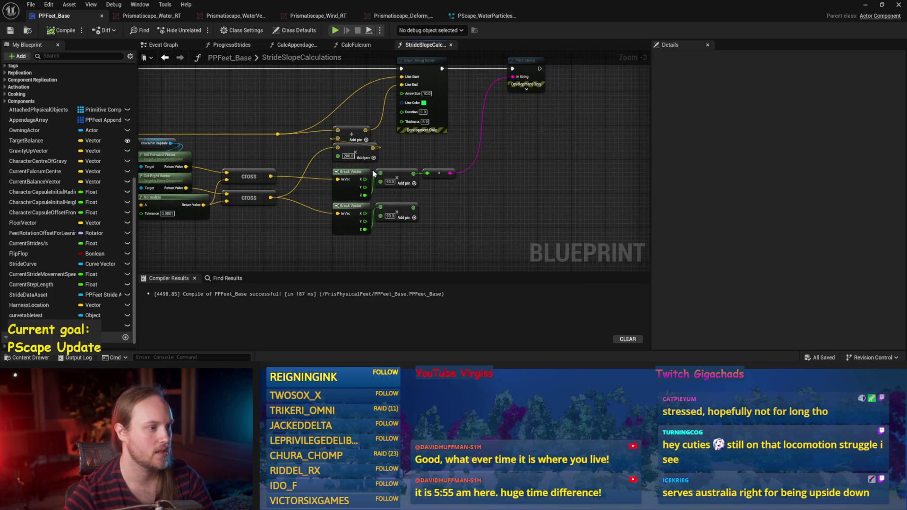
# Add another reroute knot on the Location wire, then compile and save the blueprint
pyautogui.moveTo(257, 136); pyautogui.dragTo(431, 172)
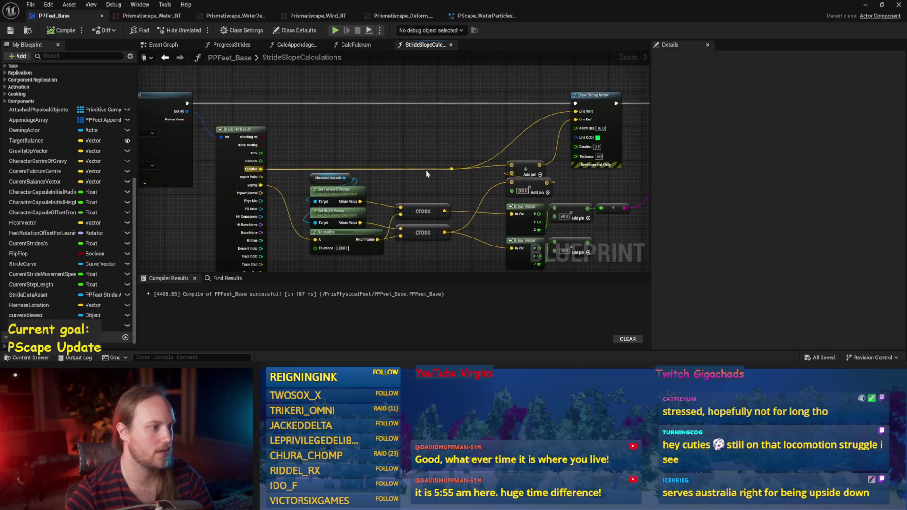
pyautogui.moveTo(441, 150); pyautogui.dragTo(508, 165)
pyautogui.doubleClick(456, 169)
pyautogui.moveTo(579, 200)
pyautogui.mouseDown()
pyautogui.moveTo(530, 169)
pyautogui.moveTo(428, 157)
pyautogui.mouseUp()
pyautogui.click(61, 30)
pyautogui.click(9, 30)
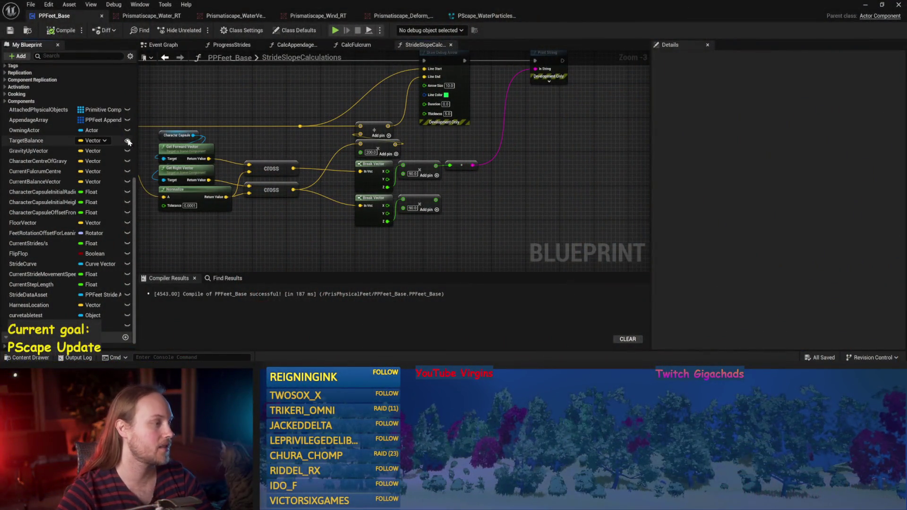
pyautogui.moveTo(234, 101); pyautogui.dragTo(331, 132)
pyautogui.hotkey('ctrl', 's')
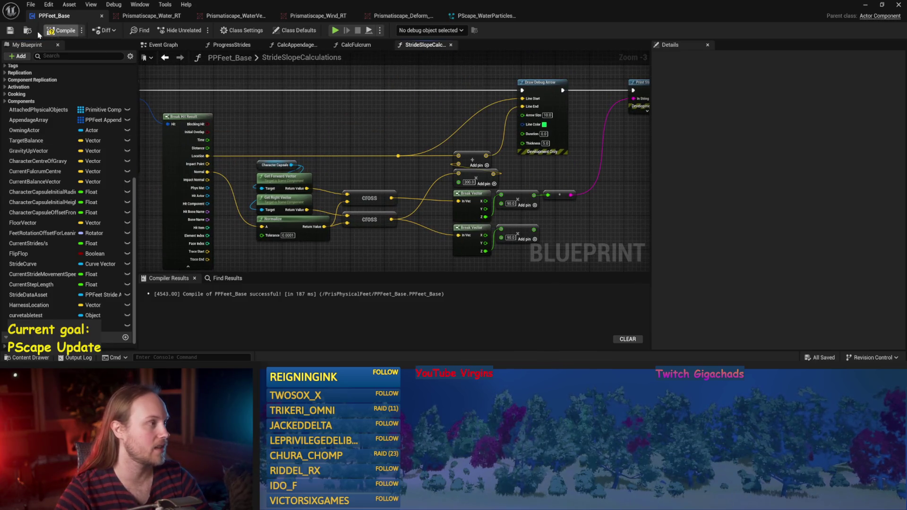
# Pan and zoom to inspect Print String, Draw Debug Arrow and the Break Vector outputs
pyautogui.moveTo(393, 244); pyautogui.dragTo(343, 220)
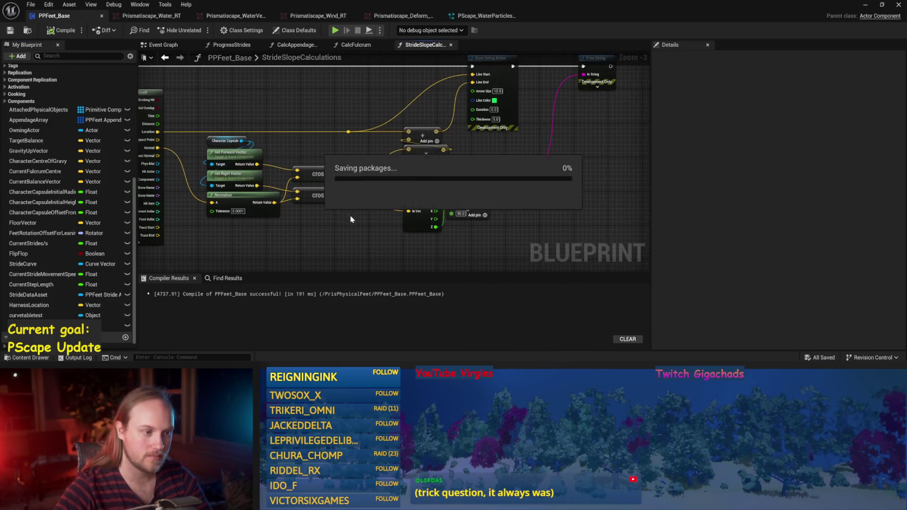
pyautogui.moveTo(572, 170)
pyautogui.mouseDown()
pyautogui.moveTo(509, 173)
pyautogui.moveTo(474, 188)
pyautogui.mouseUp()
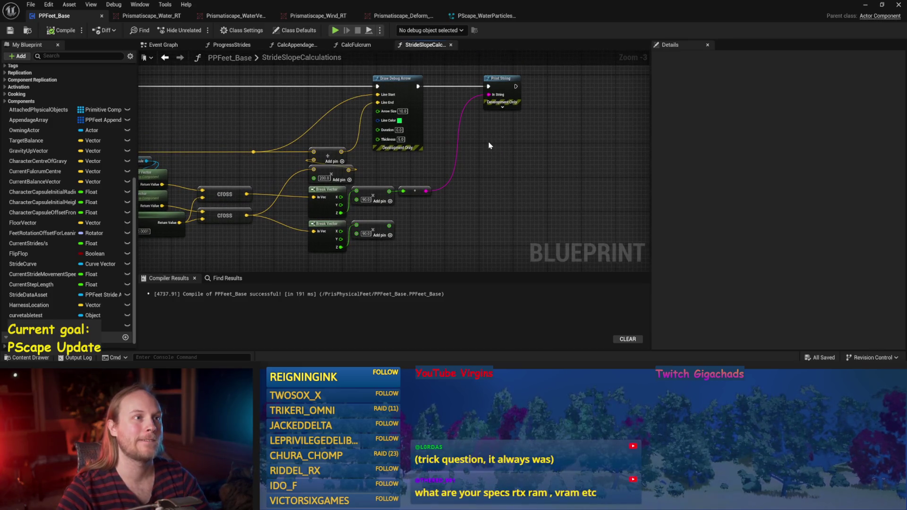
pyautogui.scroll(2, 489, 145)
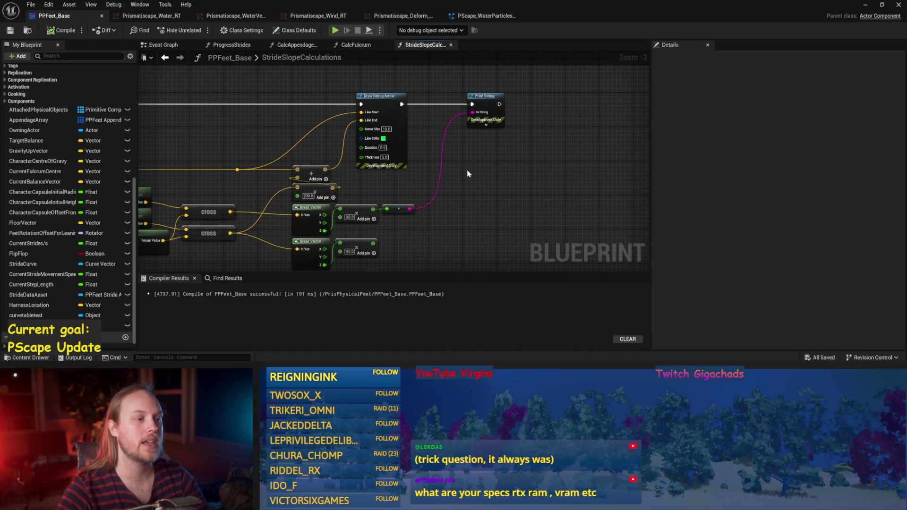
pyautogui.moveTo(516, 167); pyautogui.dragTo(480, 183)
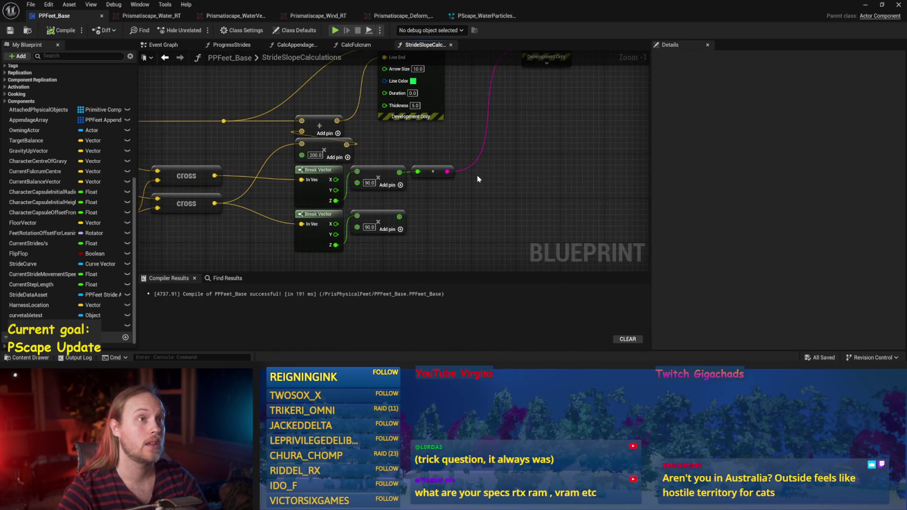